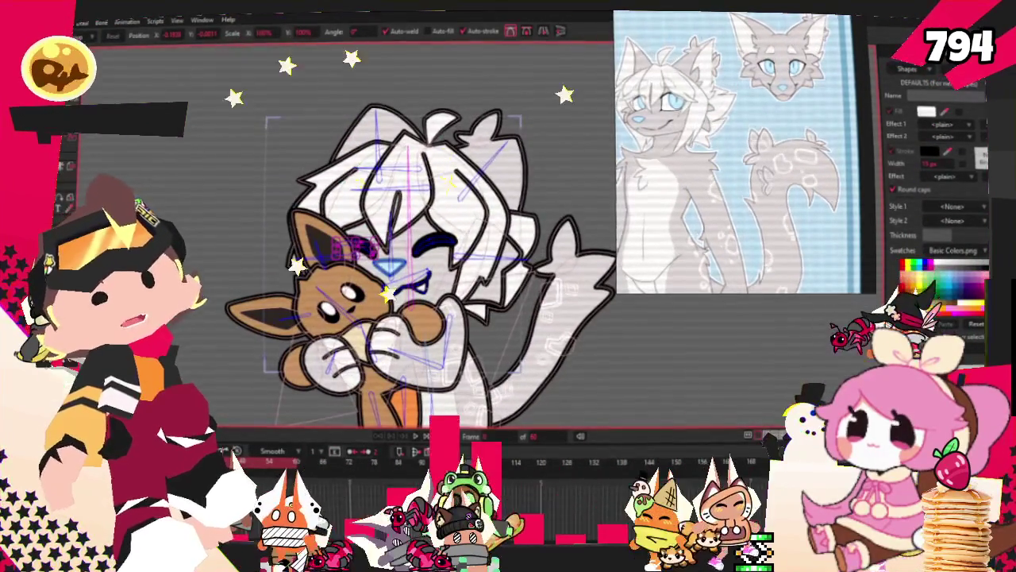
Show the File menu's Open Recent list of .moho projects
{"action": "left_click", "coordinate": [63, 22]}
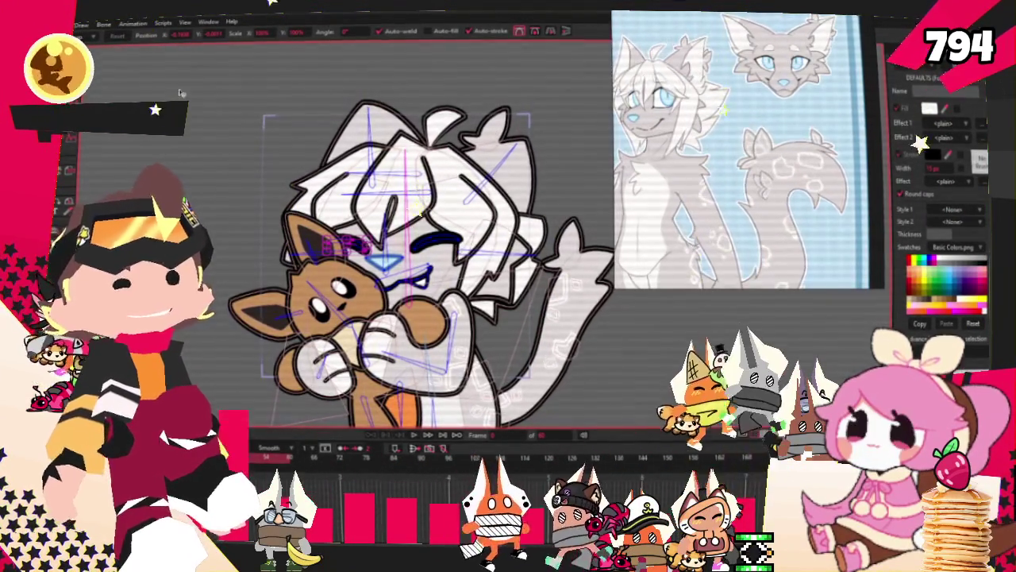
{"action": "left_click", "coordinate": [49, 25]}
{"action": "mouse_move", "coordinate": [135, 77]}
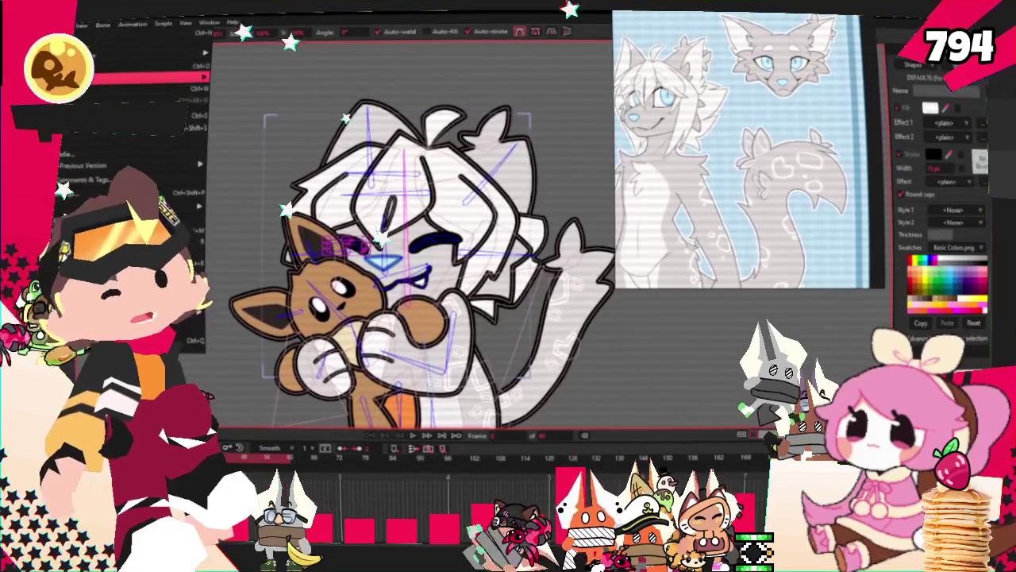
Save the project and remove the old cat reference image from the reference panel
{"action": "left_click", "coordinate": [159, 115]}
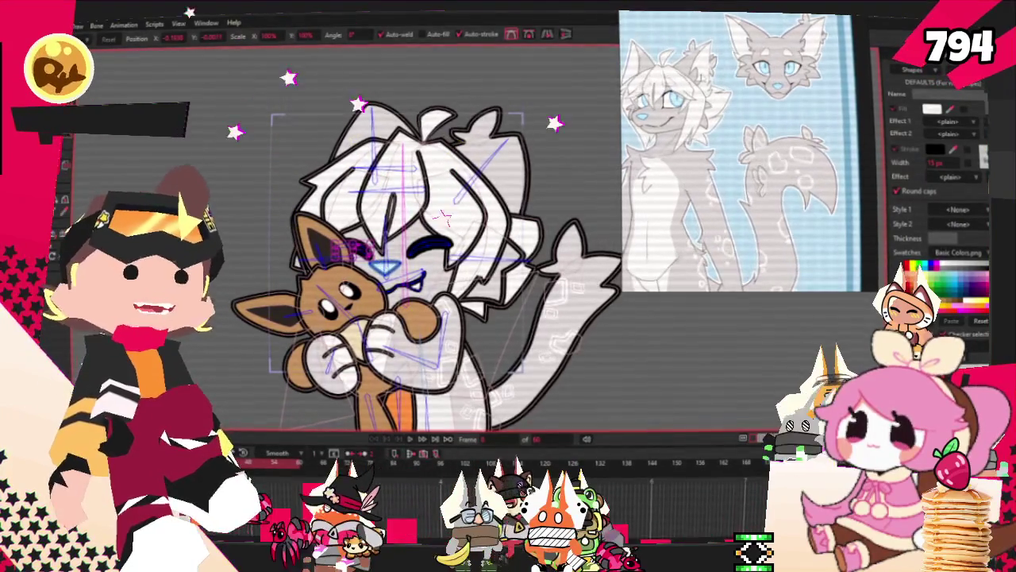
{"action": "left_click", "coordinate": [729, 317]}
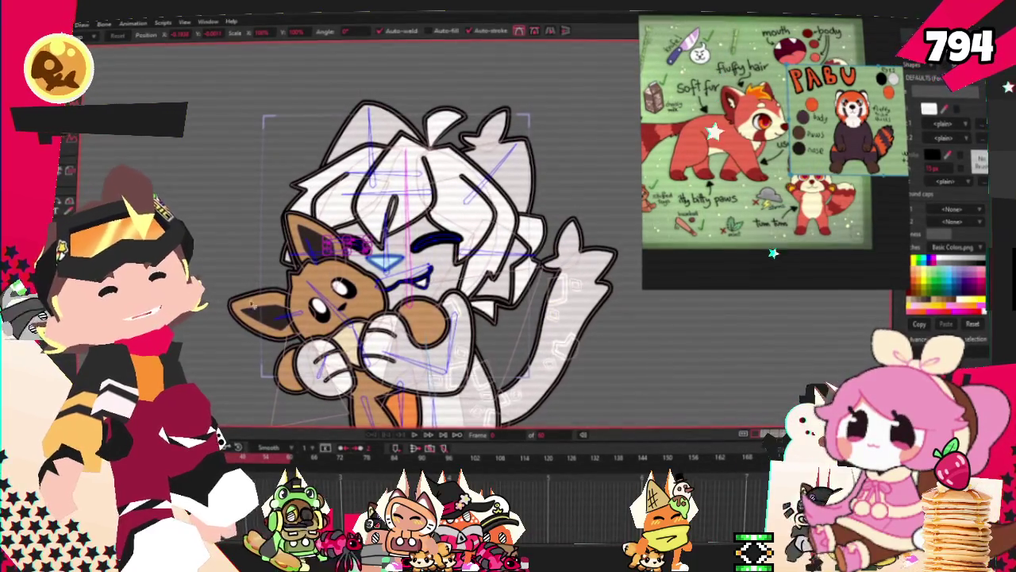
{"action": "key", "text": "alt+f"}
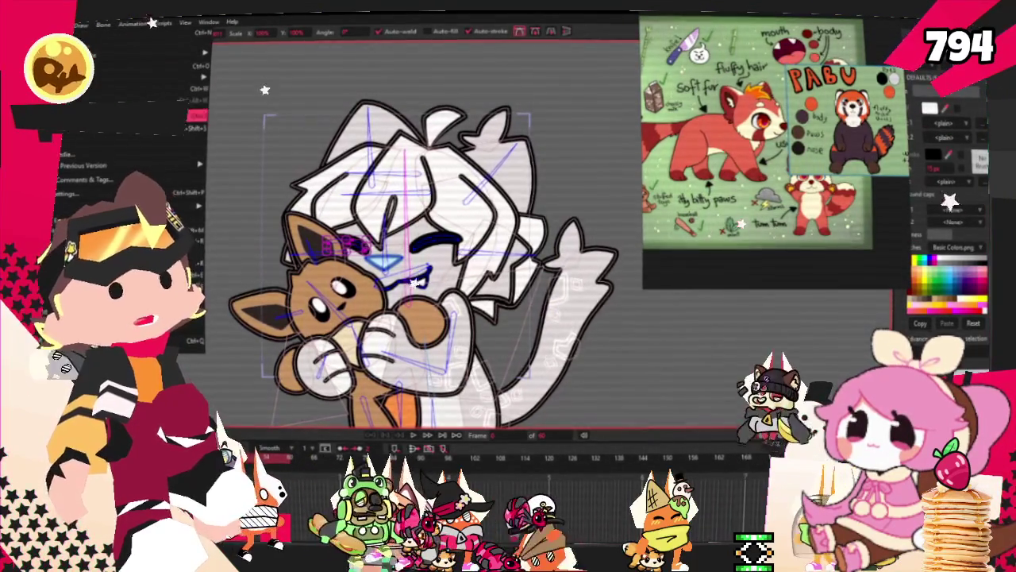
{"action": "key", "text": "Escape"}
{"action": "scroll", "coordinate": [445, 231], "scroll_direction": "up", "scroll_amount": 2}
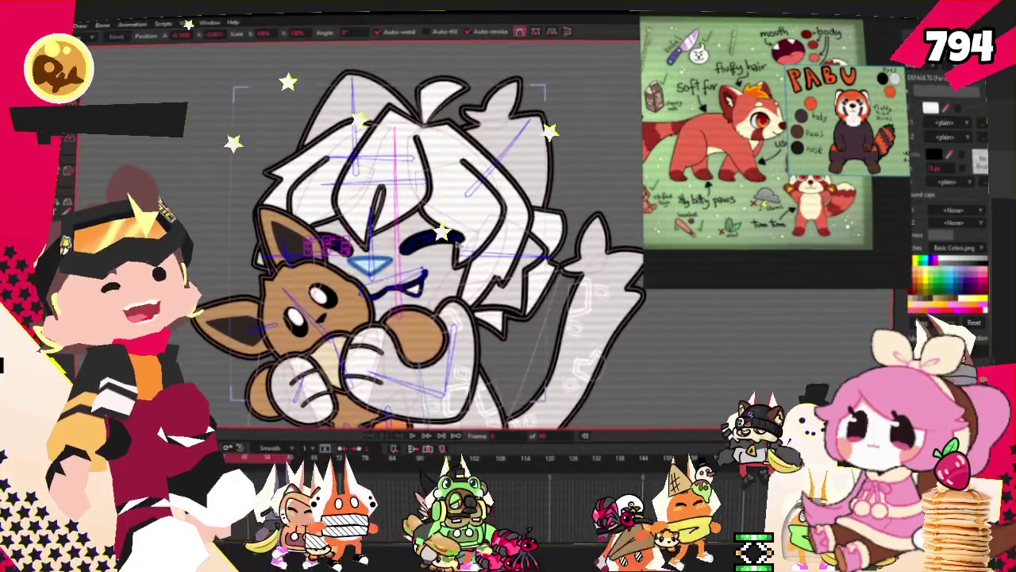
{"action": "scroll", "coordinate": [444, 230], "scroll_direction": "up", "scroll_amount": 2}
{"action": "scroll", "coordinate": [445, 229], "scroll_direction": "up", "scroll_amount": 3}
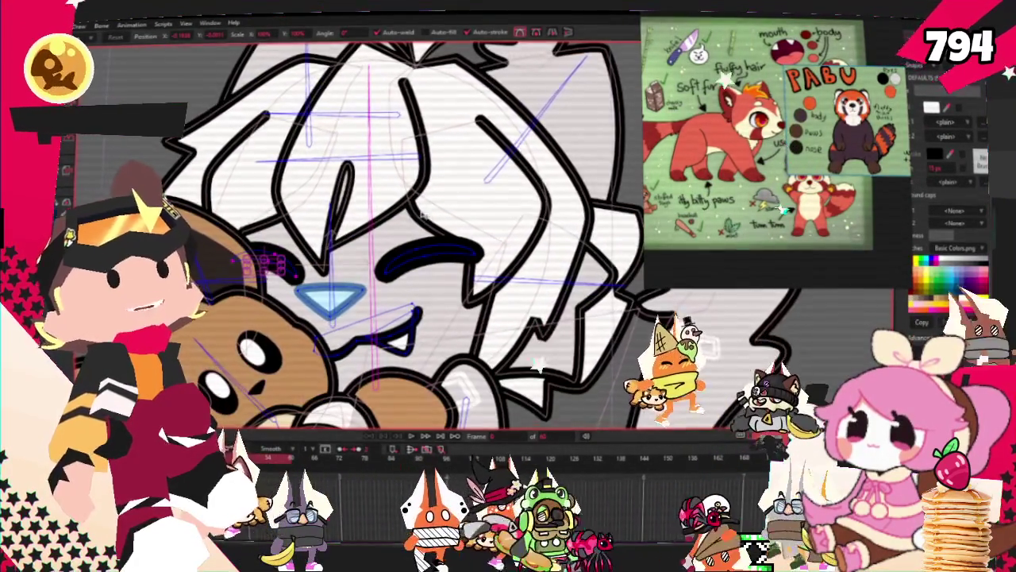
{"action": "scroll", "coordinate": [422, 226], "scroll_direction": "down", "scroll_amount": 3}
{"action": "scroll", "coordinate": [421, 238], "scroll_direction": "down", "scroll_amount": 3}
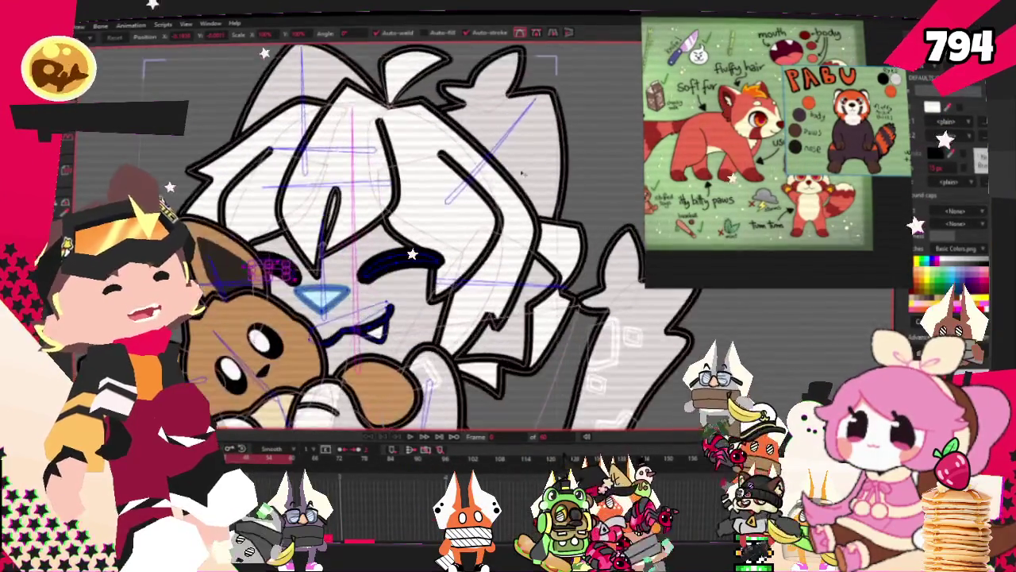
{"action": "scroll", "coordinate": [421, 238], "scroll_direction": "up", "scroll_amount": 3}
{"action": "scroll", "coordinate": [421, 238], "scroll_direction": "down", "scroll_amount": 2}
{"action": "scroll", "coordinate": [394, 214], "scroll_direction": "up", "scroll_amount": 3}
{"action": "scroll", "coordinate": [444, 210], "scroll_direction": "down", "scroll_amount": 1}
{"action": "scroll", "coordinate": [484, 206], "scroll_direction": "down", "scroll_amount": 1}
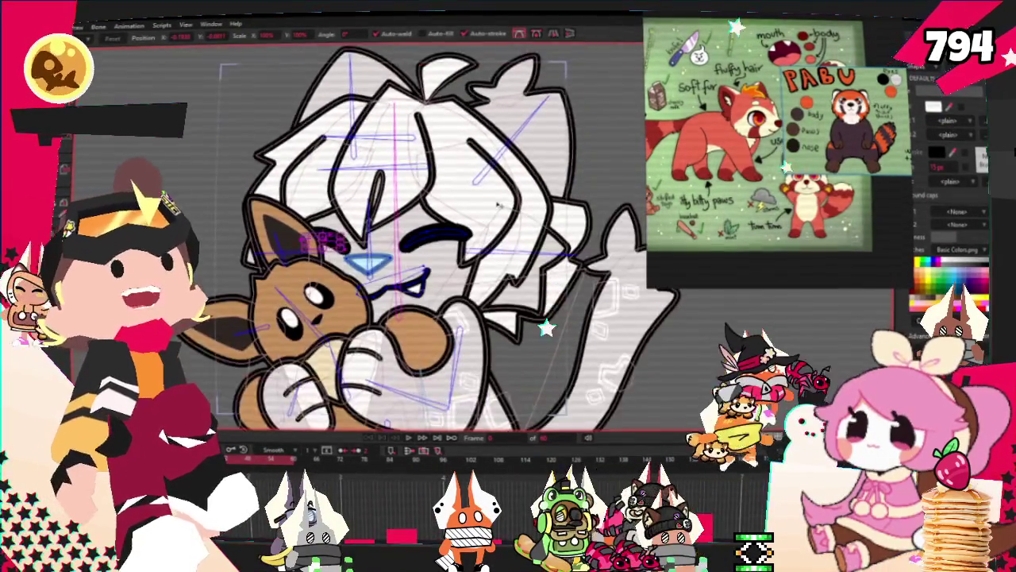
{"action": "scroll", "coordinate": [500, 204], "scroll_direction": "down", "scroll_amount": 1}
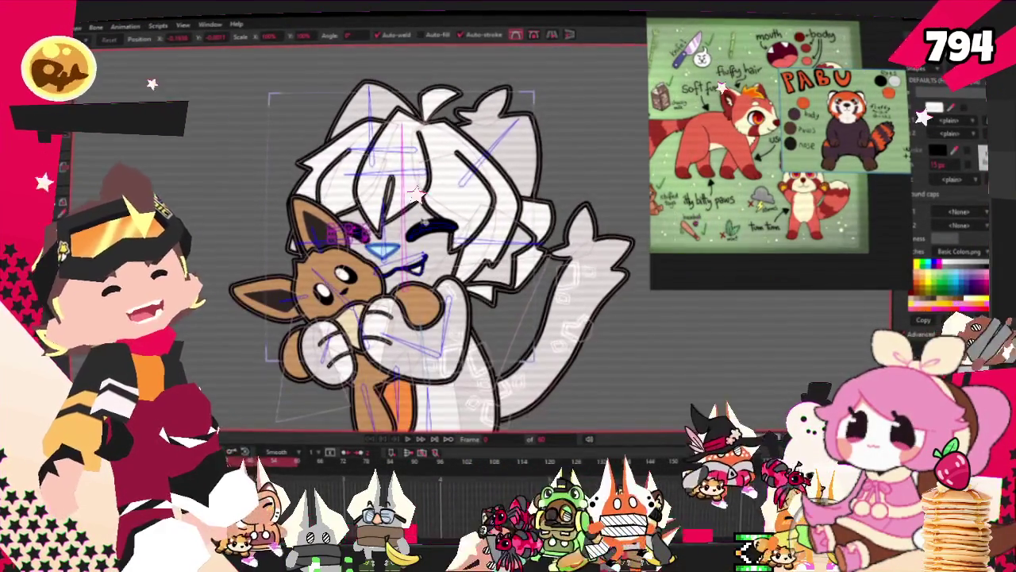
{"action": "scroll", "coordinate": [353, 310], "scroll_direction": "down", "scroll_amount": 2}
{"action": "scroll", "coordinate": [382, 323], "scroll_direction": "up", "scroll_amount": 2}
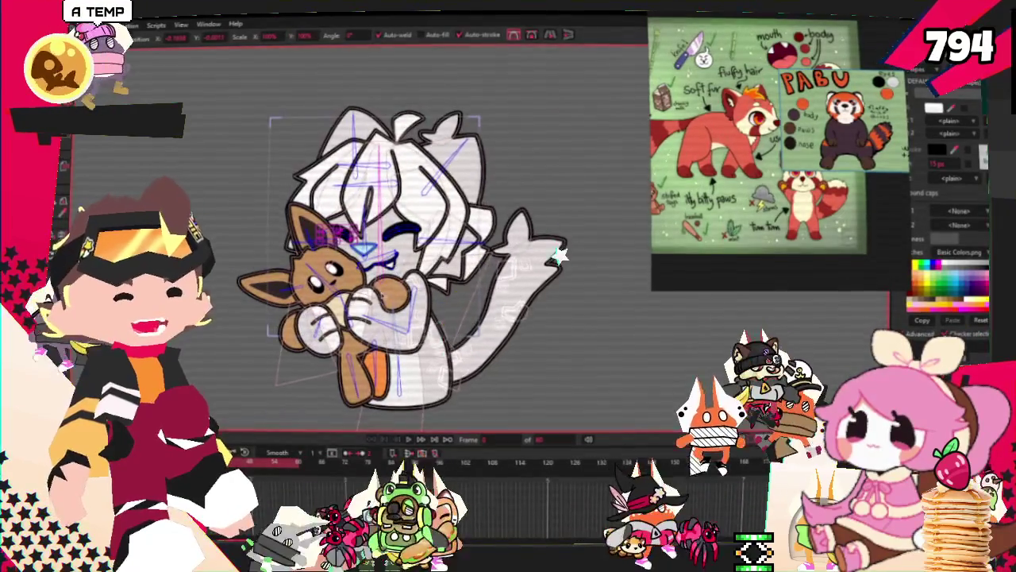
{"action": "scroll", "coordinate": [560, 254], "scroll_direction": "up", "scroll_amount": 2}
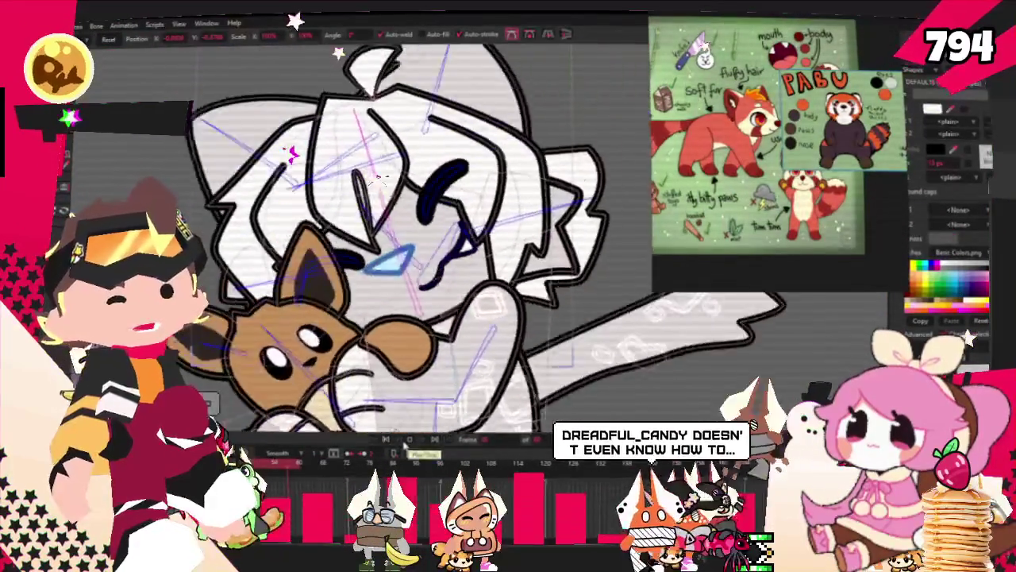
{"action": "scroll", "coordinate": [421, 238], "scroll_direction": "down", "scroll_amount": 2}
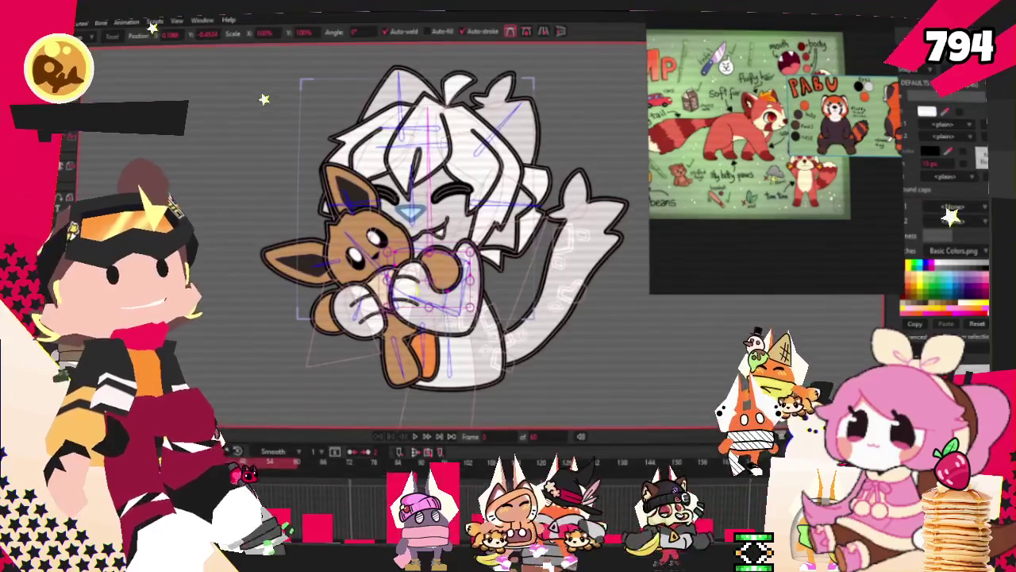
Rename layer Base 47 to 'Template' and select the small plush's artwork
{"action": "key", "text": "b"}
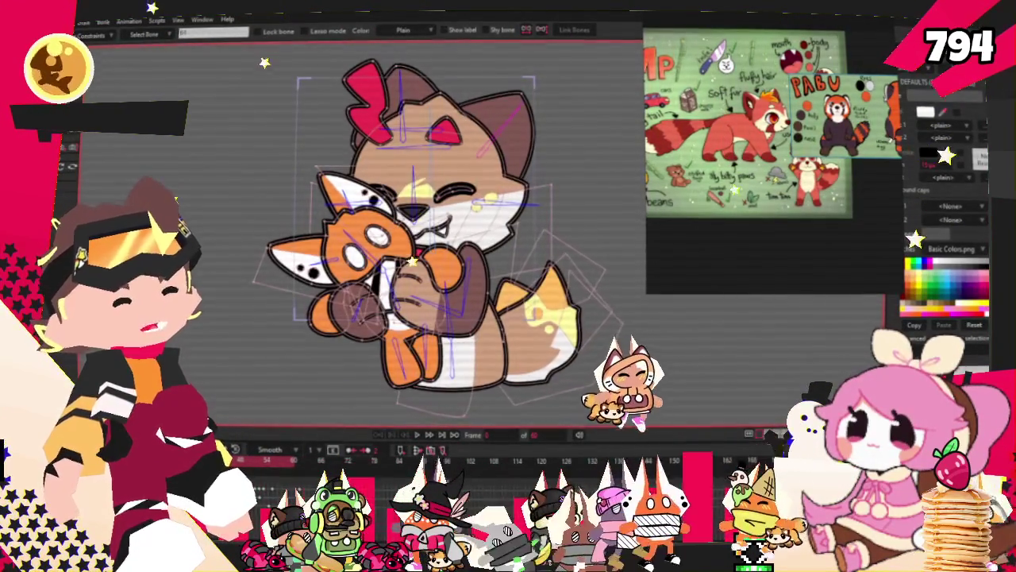
{"action": "key", "text": "t"}
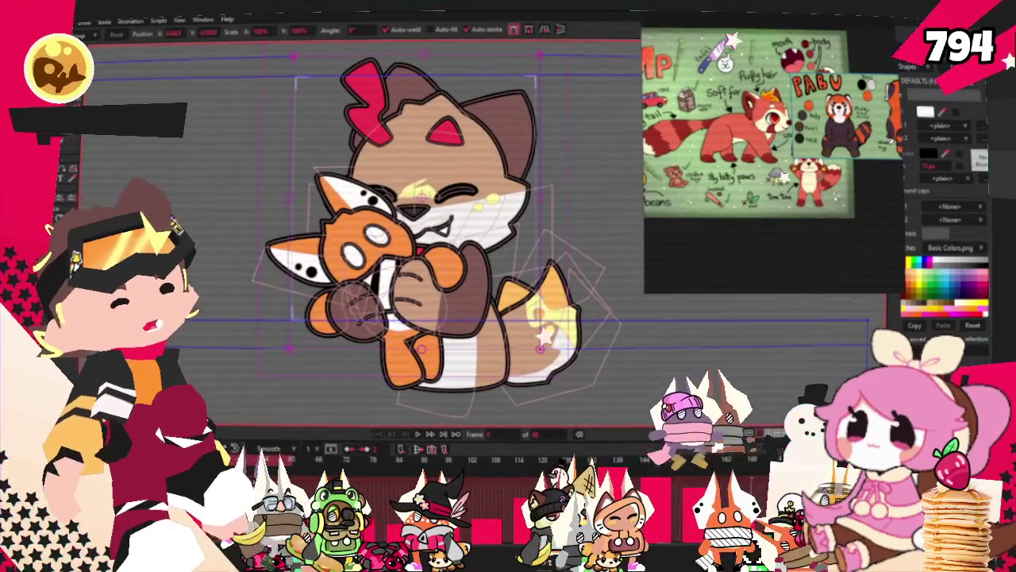
{"action": "key", "text": "z"}
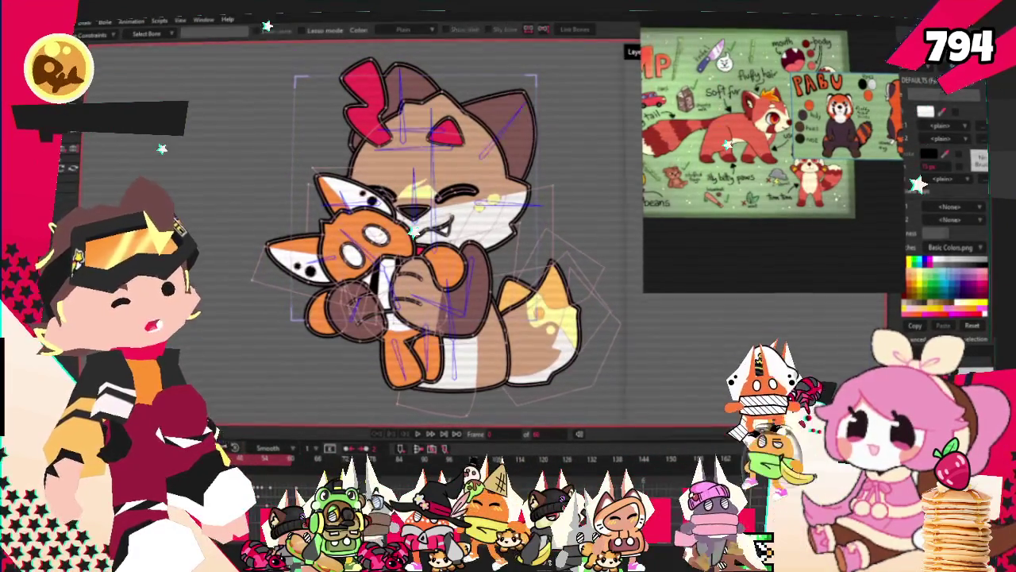
{"action": "double_click", "coordinate": [799, 190]}
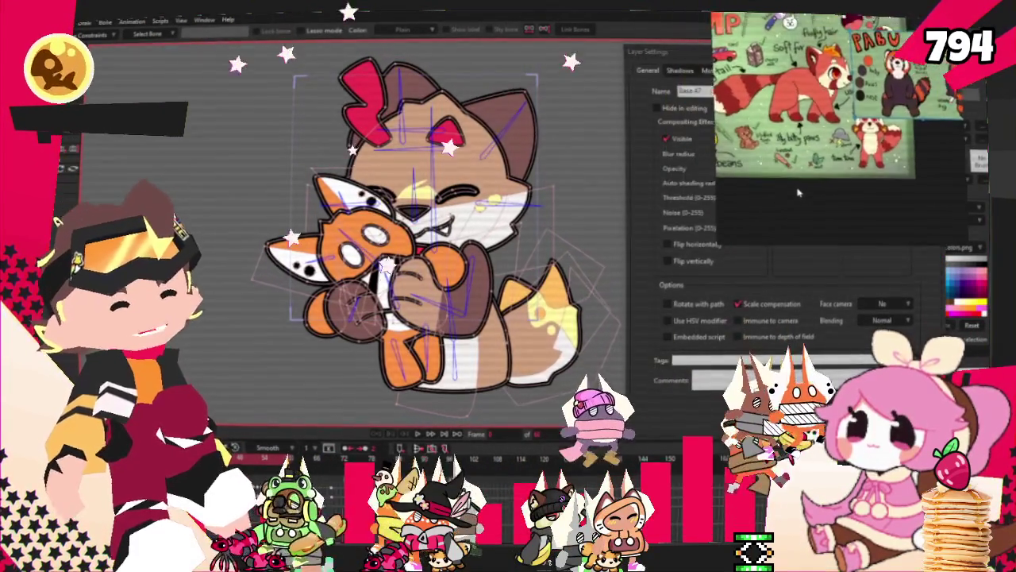
{"action": "type", "text": "Template"}
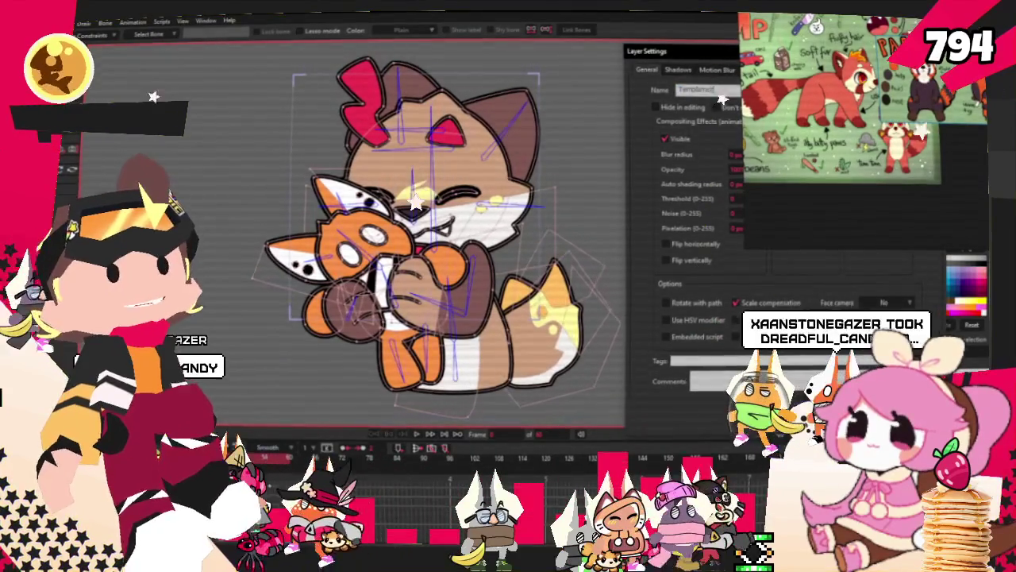
{"action": "key", "text": "Return"}
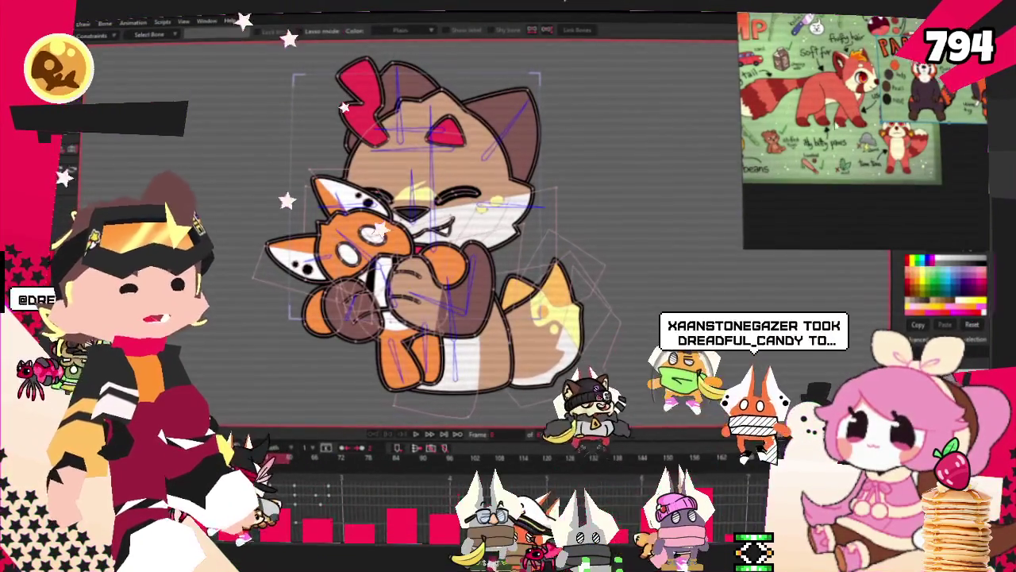
{"action": "scroll", "coordinate": [436, 238], "scroll_direction": "up", "scroll_amount": 3}
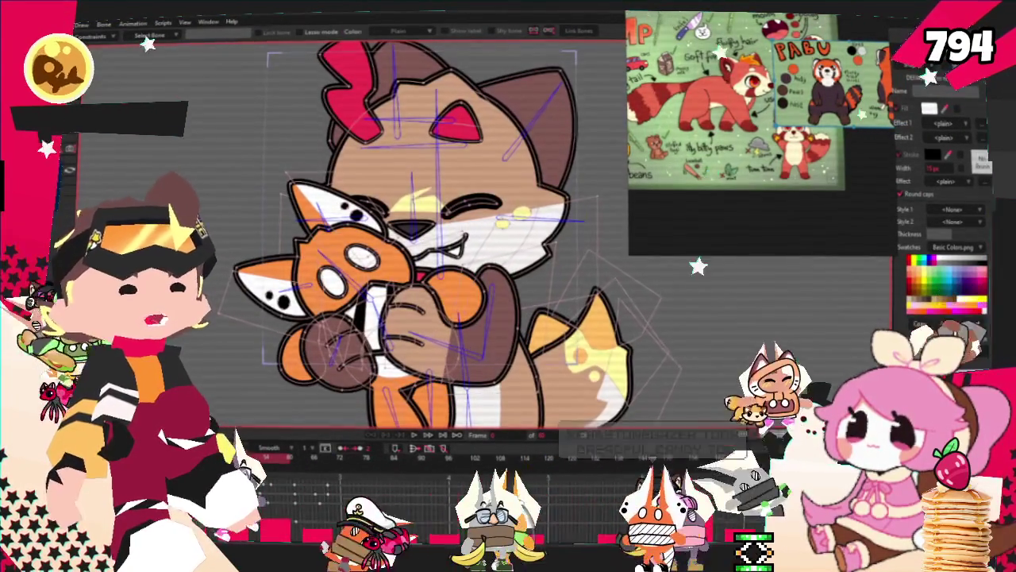
{"action": "left_click", "coordinate": [417, 309]}
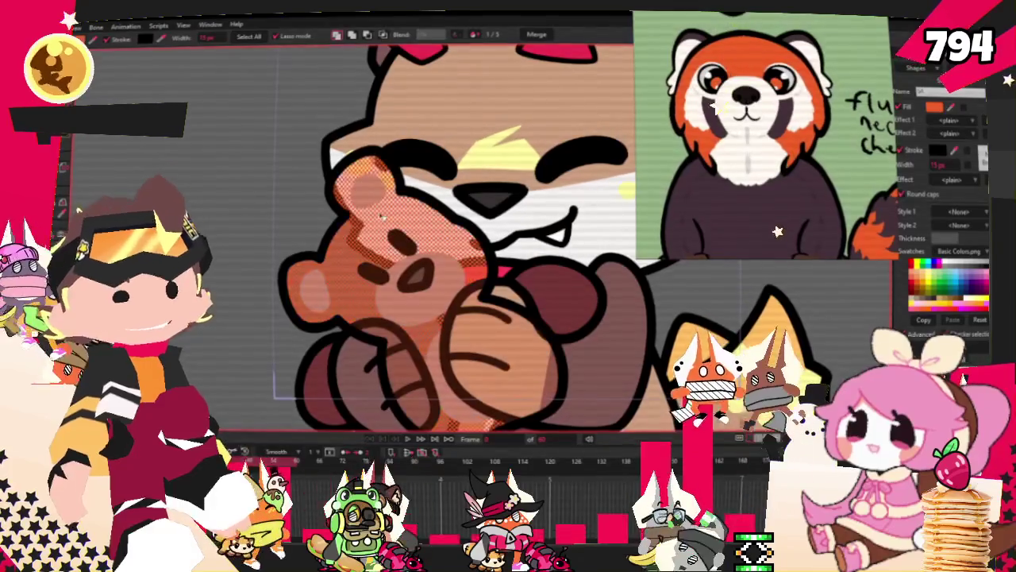
Fill the plush's head orange and give its ear and muzzle patches lighter cream fills
{"action": "left_click", "coordinate": [313, 294]}
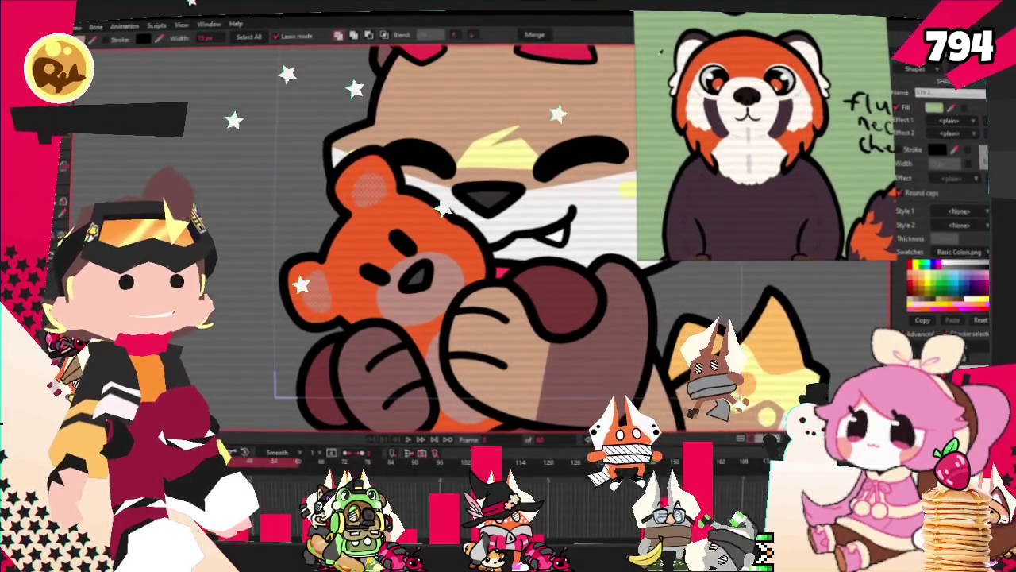
{"action": "key", "text": "ctrl+d"}
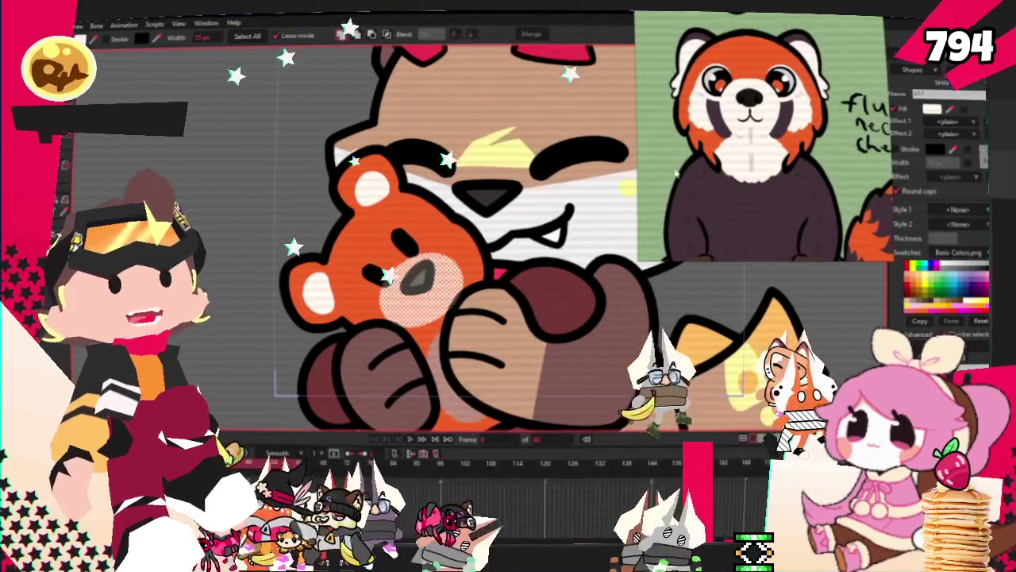
{"action": "scroll", "coordinate": [755, 243], "scroll_direction": "down", "scroll_amount": 1}
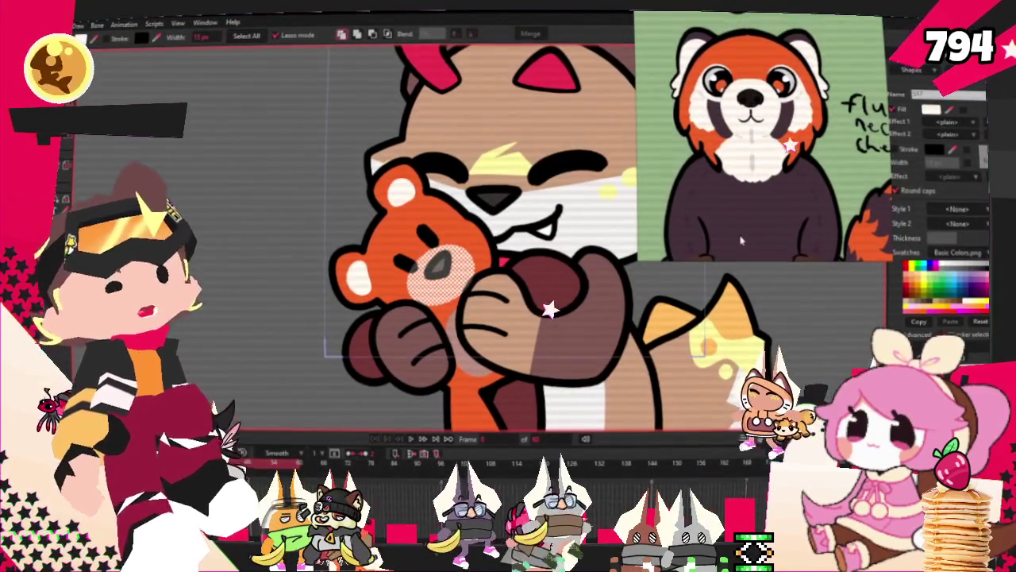
{"action": "scroll", "coordinate": [755, 243], "scroll_direction": "down", "scroll_amount": 2}
{"action": "scroll", "coordinate": [762, 135], "scroll_direction": "down", "scroll_amount": 2}
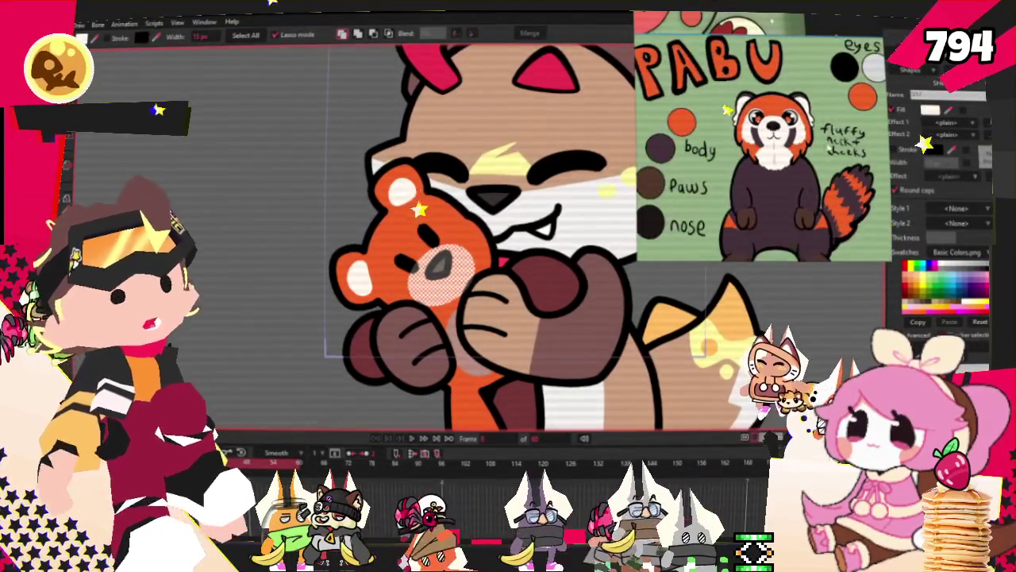
{"action": "scroll", "coordinate": [480, 306], "scroll_direction": "up", "scroll_amount": 2}
{"action": "scroll", "coordinate": [479, 307], "scroll_direction": "down", "scroll_amount": 2}
{"action": "scroll", "coordinate": [456, 331], "scroll_direction": "up", "scroll_amount": 1}
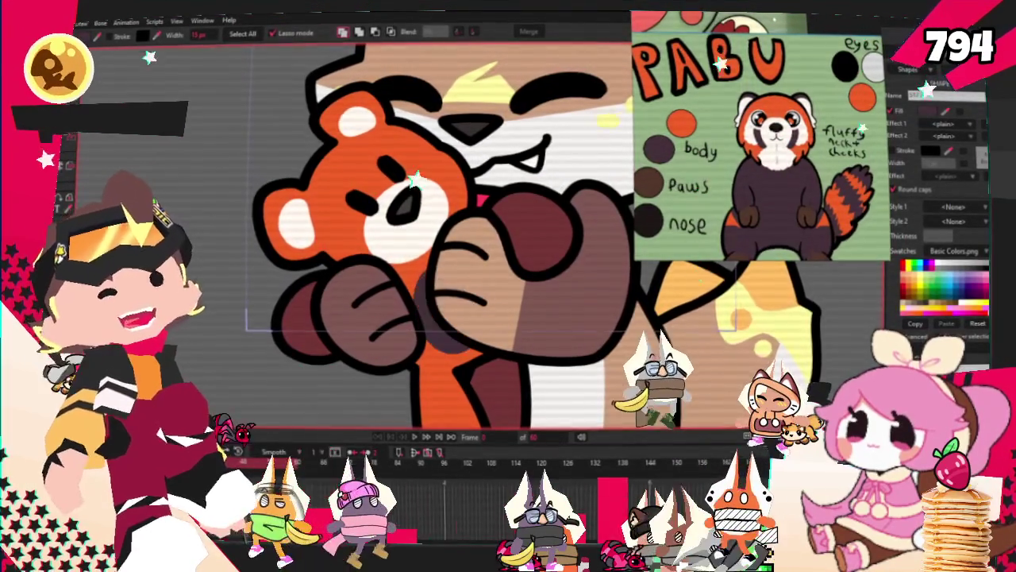
Enlarge the dark face circle and shift it to the right
{"action": "key", "text": "t"}
{"action": "scroll", "coordinate": [350, 294], "scroll_direction": "up", "scroll_amount": 2}
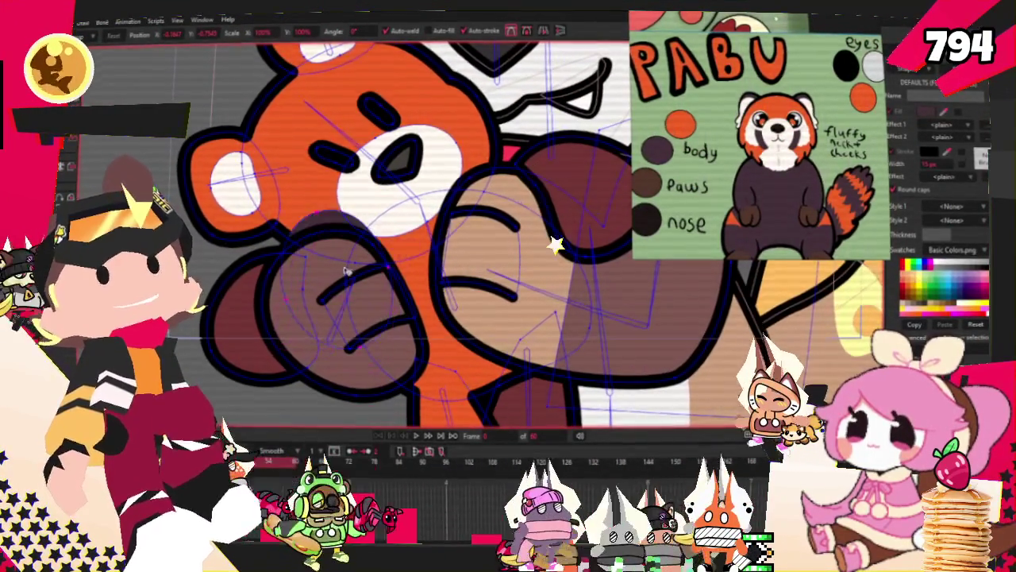
{"action": "left_click_drag", "start_coordinate": [328, 171], "coordinate": [463, 208]}
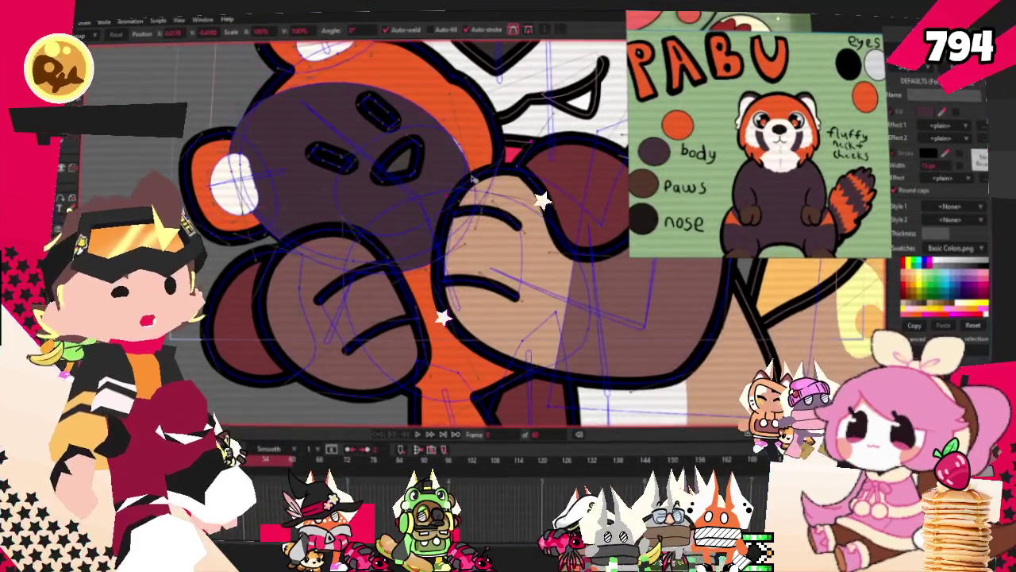
{"action": "scroll", "coordinate": [488, 165], "scroll_direction": "up", "scroll_amount": 3}
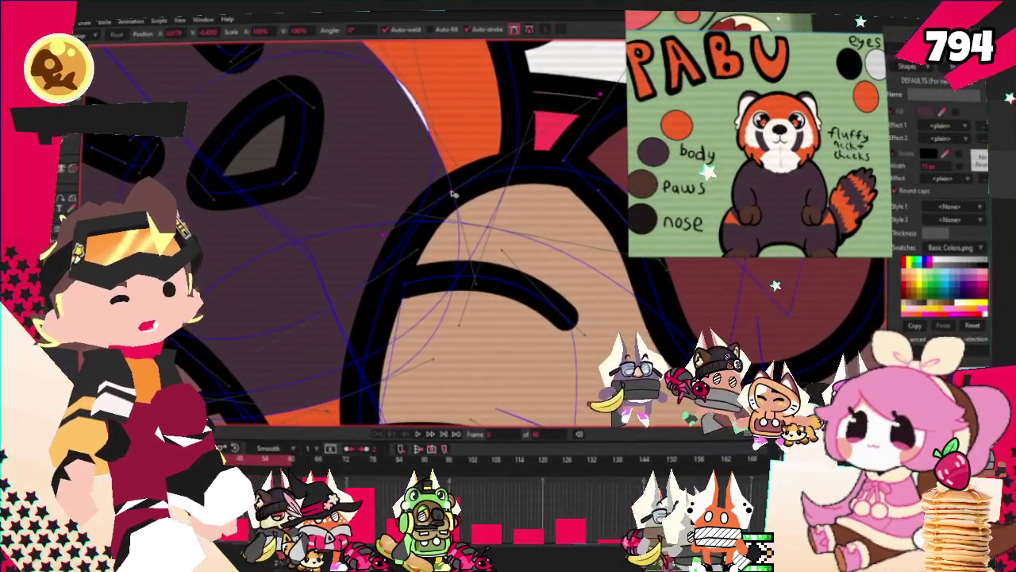
{"action": "scroll", "coordinate": [317, 238], "scroll_direction": "down", "scroll_amount": 5}
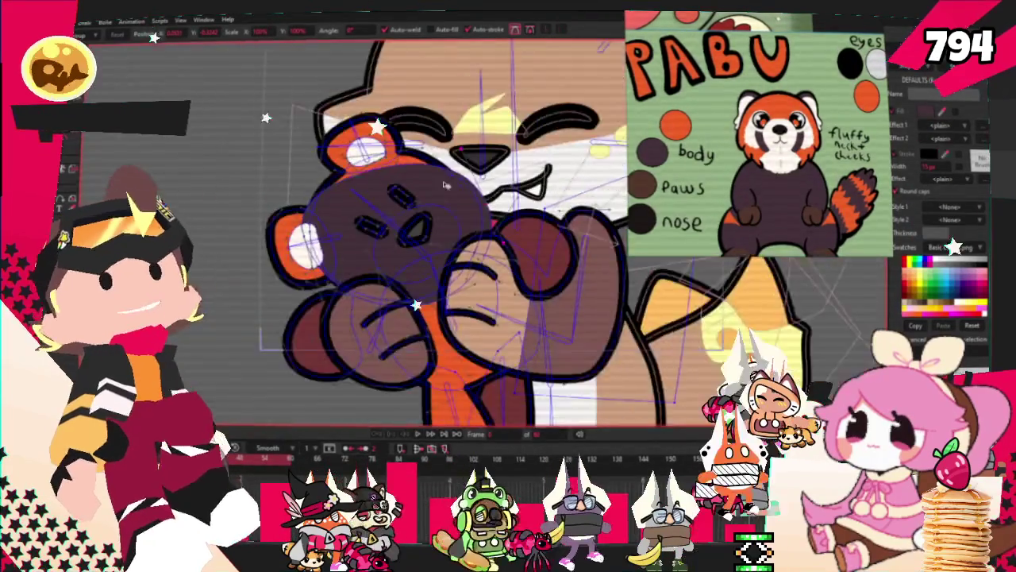
{"action": "scroll", "coordinate": [241, 248], "scroll_direction": "up", "scroll_amount": 3}
{"action": "scroll", "coordinate": [241, 248], "scroll_direction": "up", "scroll_amount": 2}
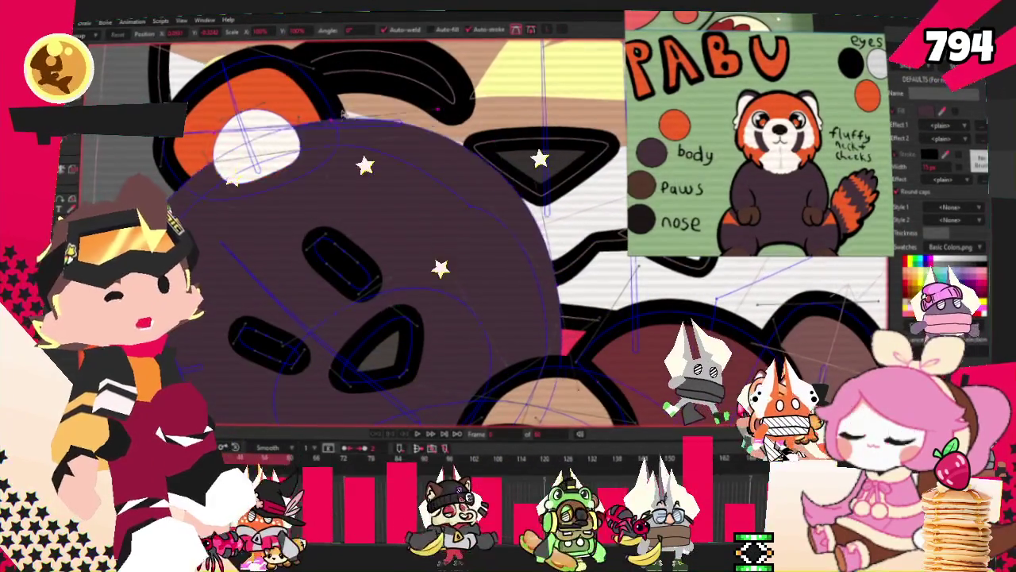
Raise the dark body shape's top edge up toward the ear
{"action": "left_click_drag", "start_coordinate": [305, 189], "coordinate": [340, 137]}
{"action": "scroll", "coordinate": [339, 136], "scroll_direction": "down", "scroll_amount": 4}
{"action": "scroll", "coordinate": [343, 259], "scroll_direction": "up", "scroll_amount": 4}
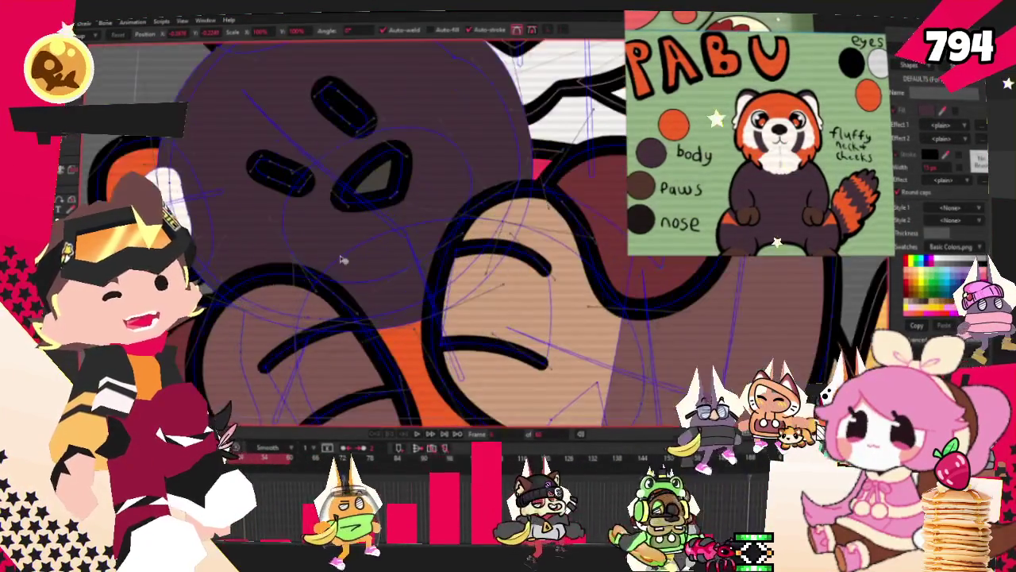
{"action": "key", "text": "q"}
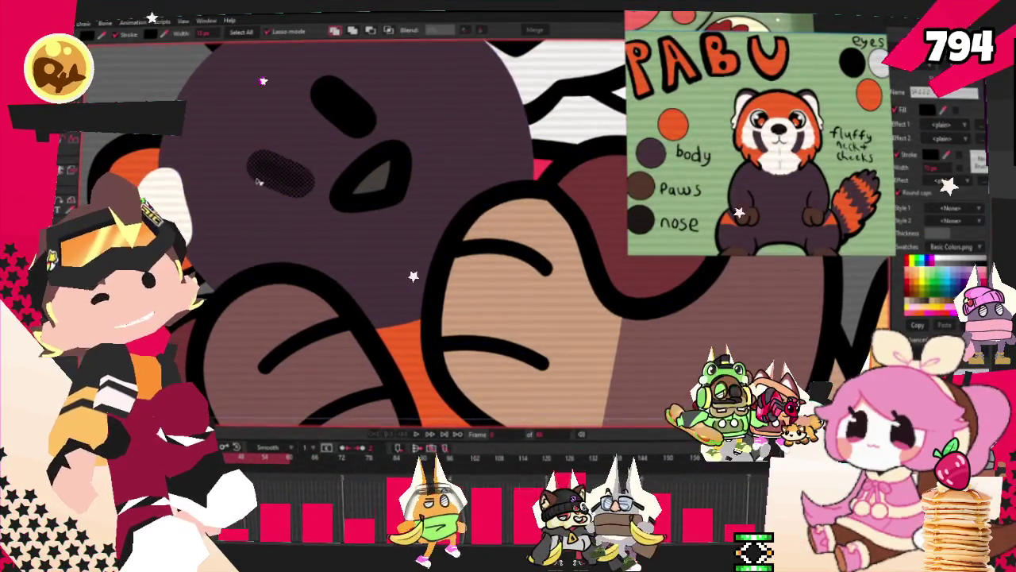
{"action": "scroll", "coordinate": [282, 206], "scroll_direction": "down", "scroll_amount": 3}
{"action": "scroll", "coordinate": [310, 125], "scroll_direction": "up", "scroll_amount": 3}
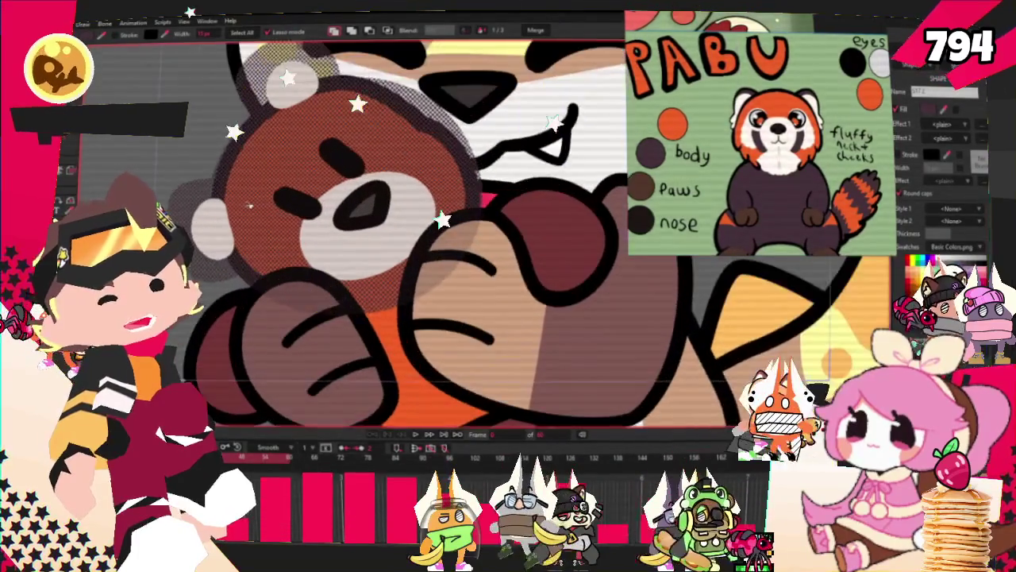
Restack the dark body and head shapes so the orange head sits in front
{"action": "left_click", "coordinate": [309, 124]}
{"action": "left_click", "coordinate": [389, 33]}
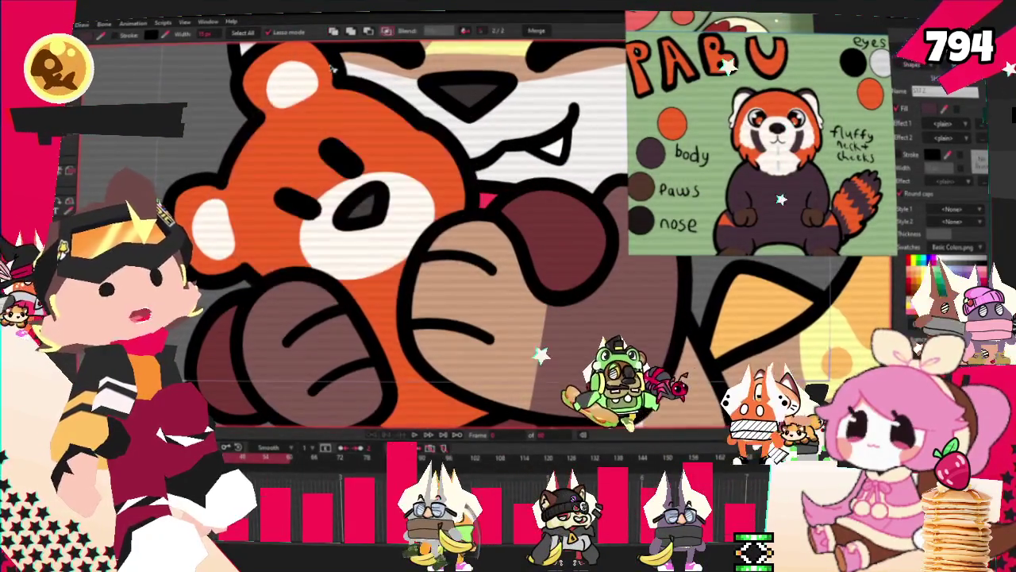
{"action": "left_click", "coordinate": [262, 127]}
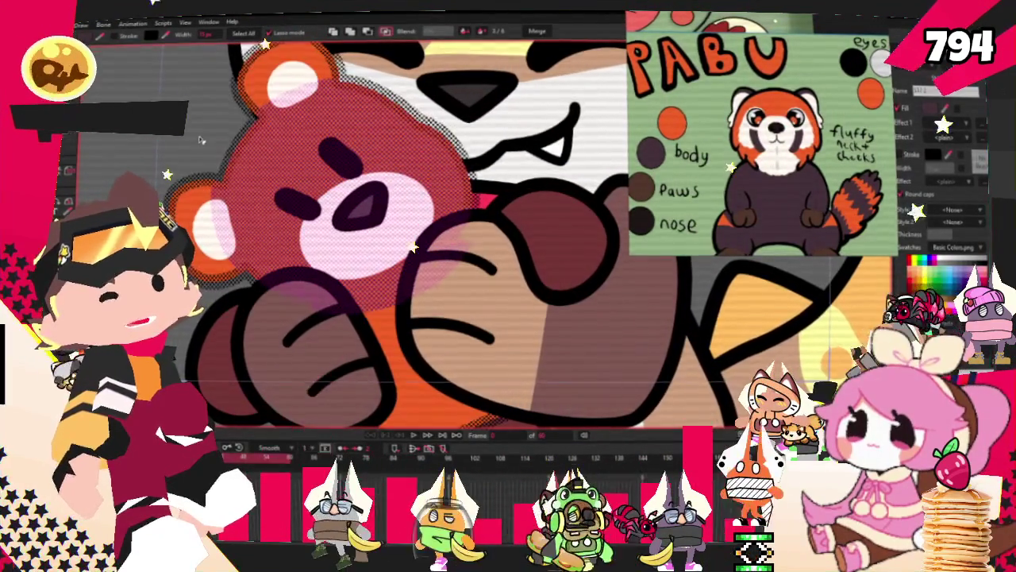
{"action": "left_click", "coordinate": [301, 97]}
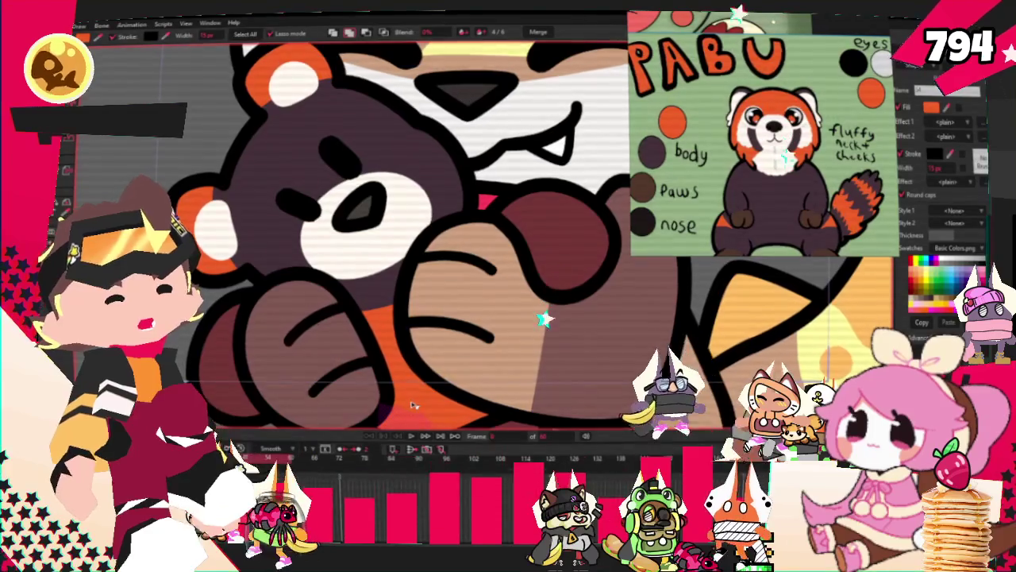
{"action": "left_click", "coordinate": [434, 404]}
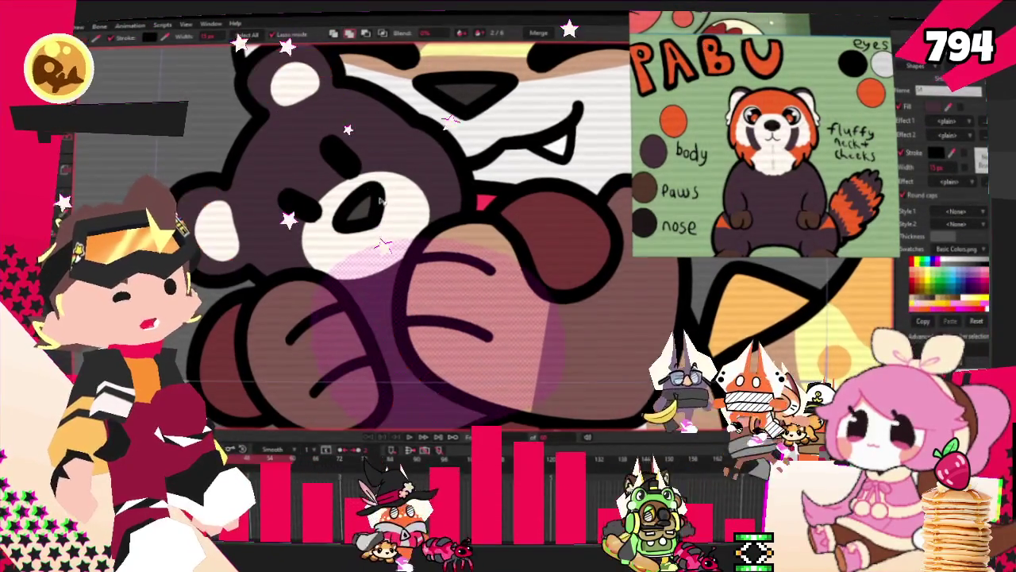
{"action": "left_click", "coordinate": [947, 106]}
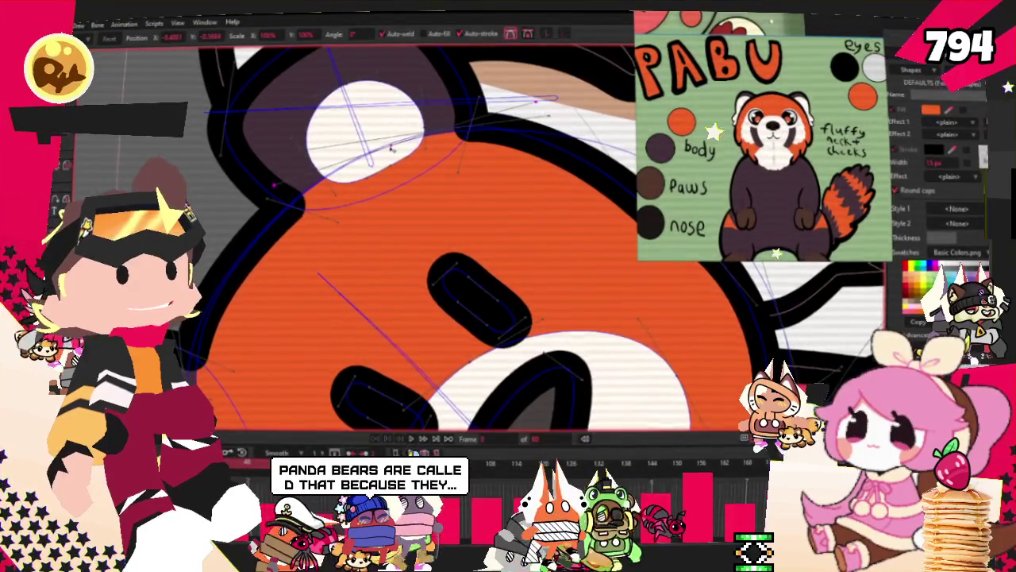
Select the panda's nose shape for point editing
{"action": "scroll", "coordinate": [377, 145], "scroll_direction": "down", "scroll_amount": 3}
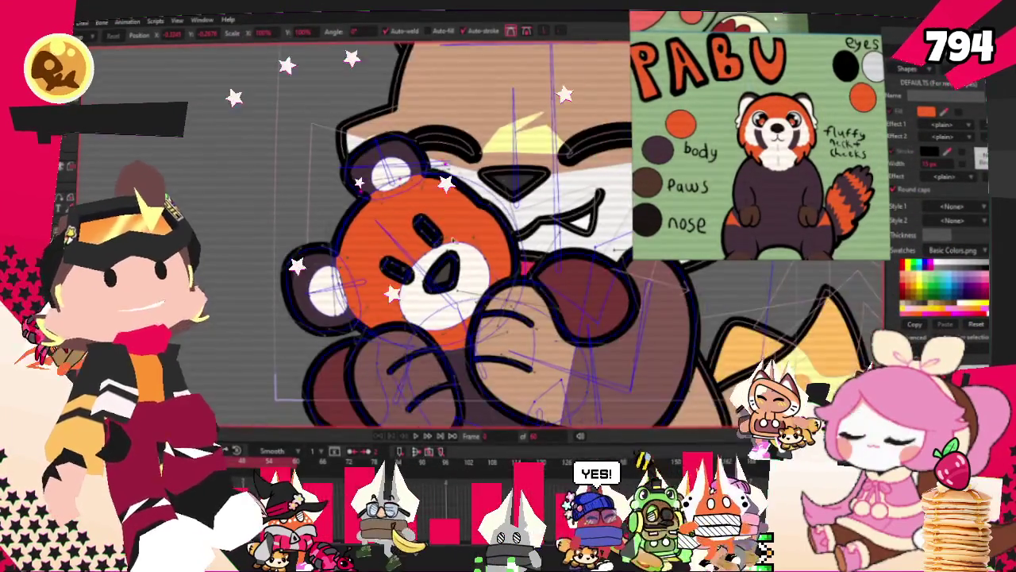
{"action": "scroll", "coordinate": [490, 267], "scroll_direction": "up", "scroll_amount": 2}
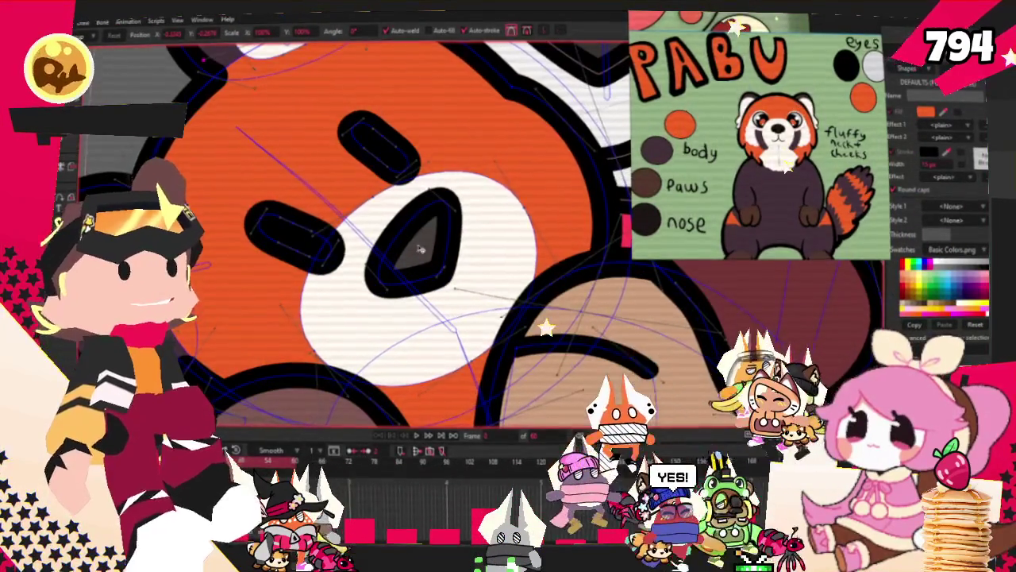
{"action": "key", "text": "q"}
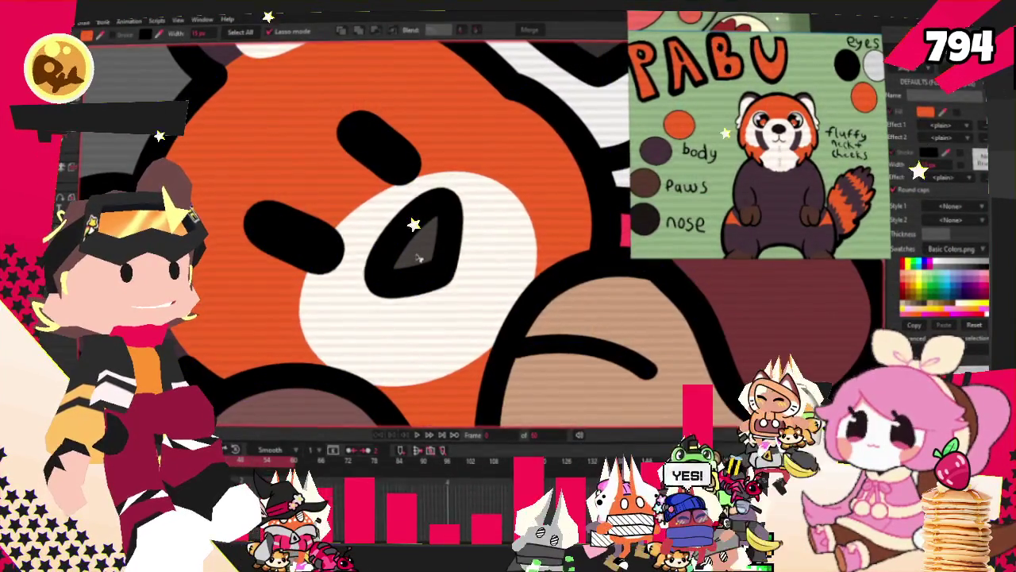
{"action": "left_click", "coordinate": [413, 262]}
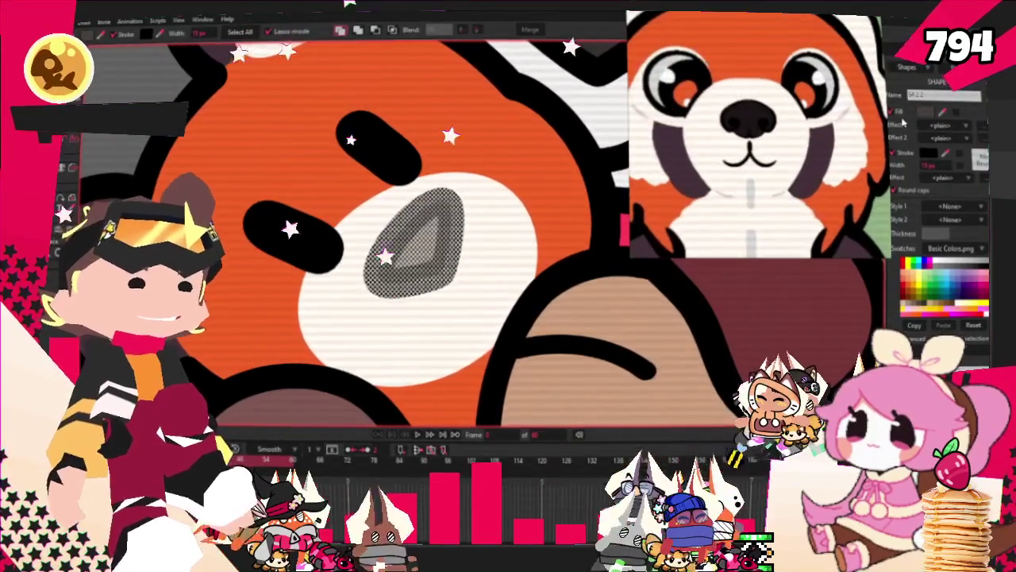
{"action": "scroll", "coordinate": [441, 282], "scroll_direction": "down", "scroll_amount": 2}
{"action": "scroll", "coordinate": [397, 262], "scroll_direction": "down", "scroll_amount": 2}
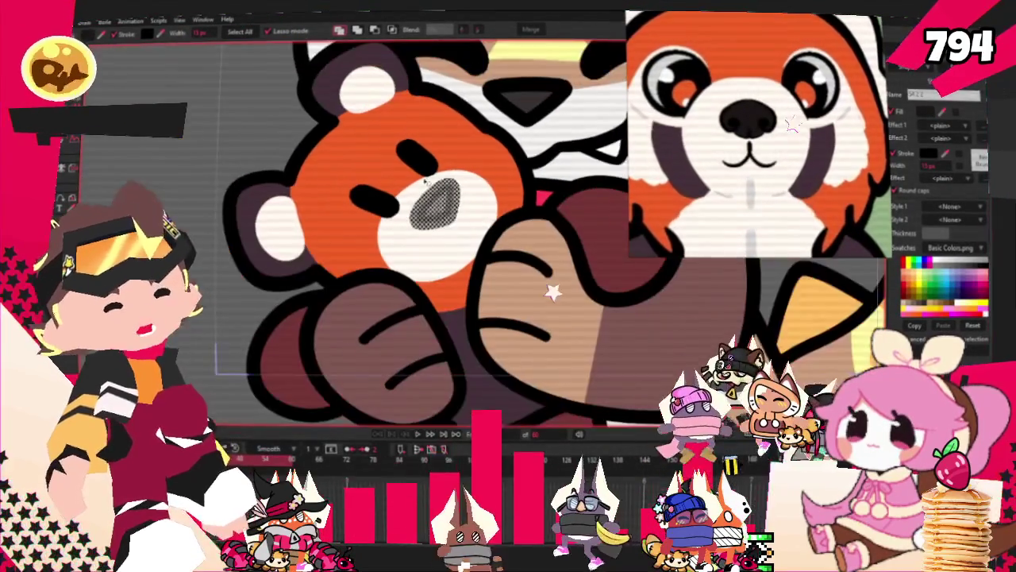
{"action": "scroll", "coordinate": [322, 246], "scroll_direction": "up", "scroll_amount": 2}
{"action": "key", "text": "t"}
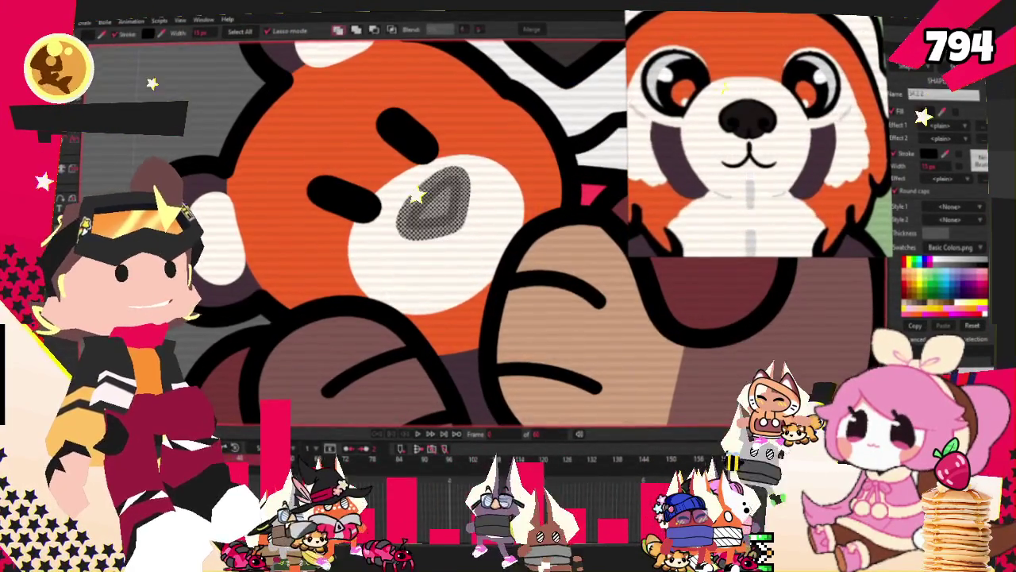
{"action": "scroll", "coordinate": [246, 151], "scroll_direction": "up", "scroll_amount": 1}
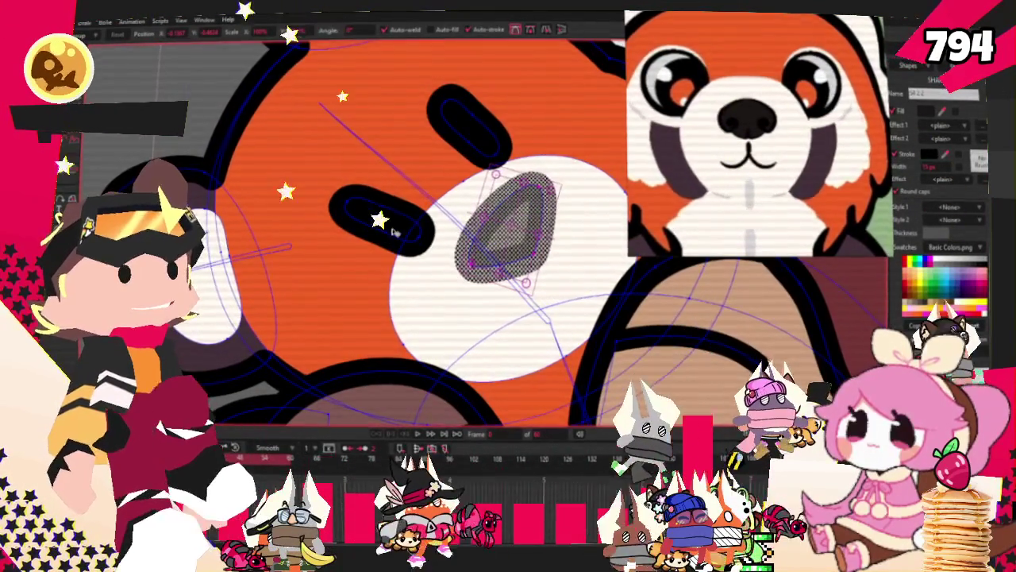
Enlarge and round out the panda's two black eyes
{"action": "left_click_drag", "start_coordinate": [394, 231], "coordinate": [368, 238]}
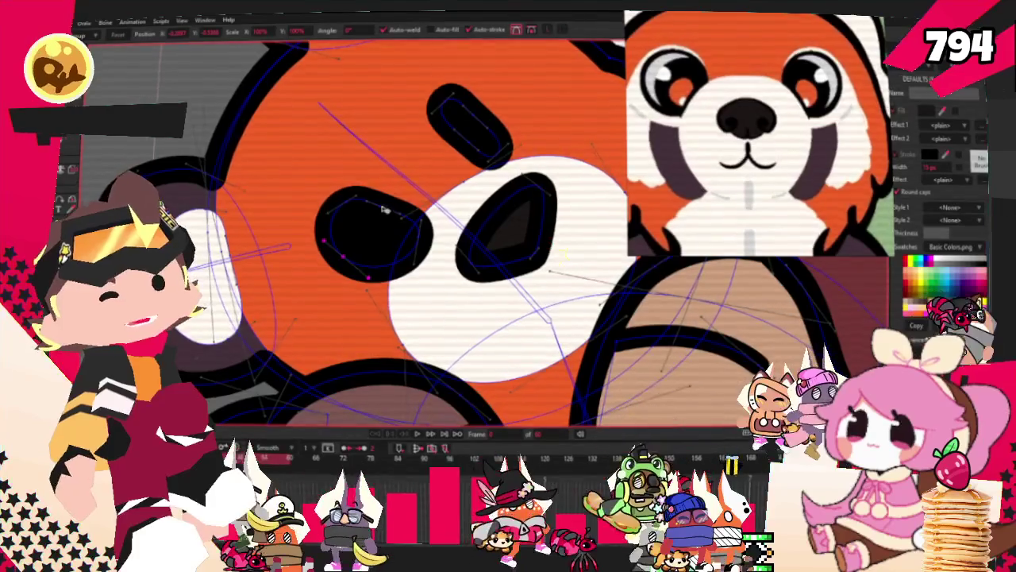
{"action": "left_click_drag", "start_coordinate": [477, 114], "coordinate": [443, 142]}
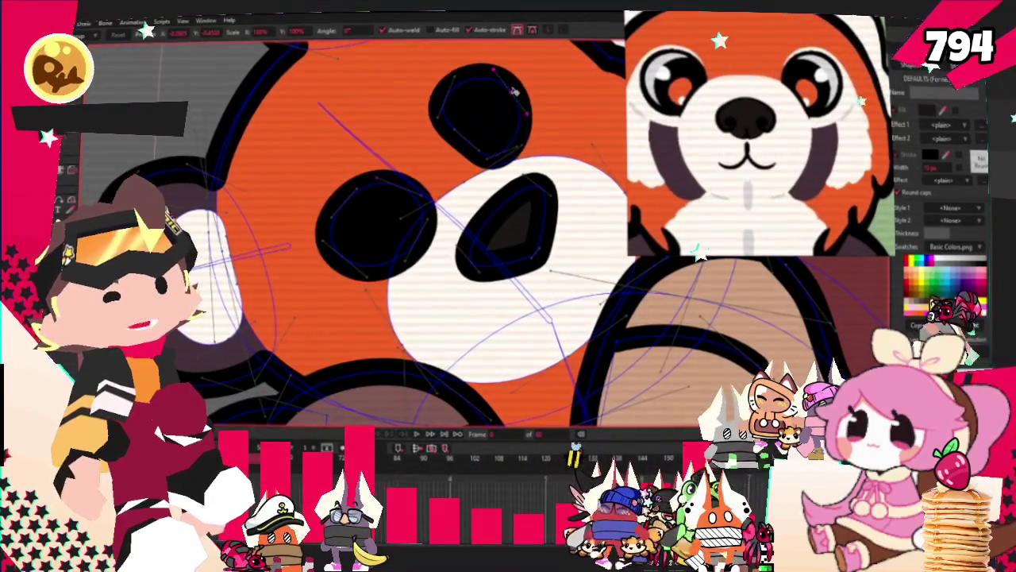
{"action": "left_click_drag", "start_coordinate": [337, 215], "coordinate": [333, 203]}
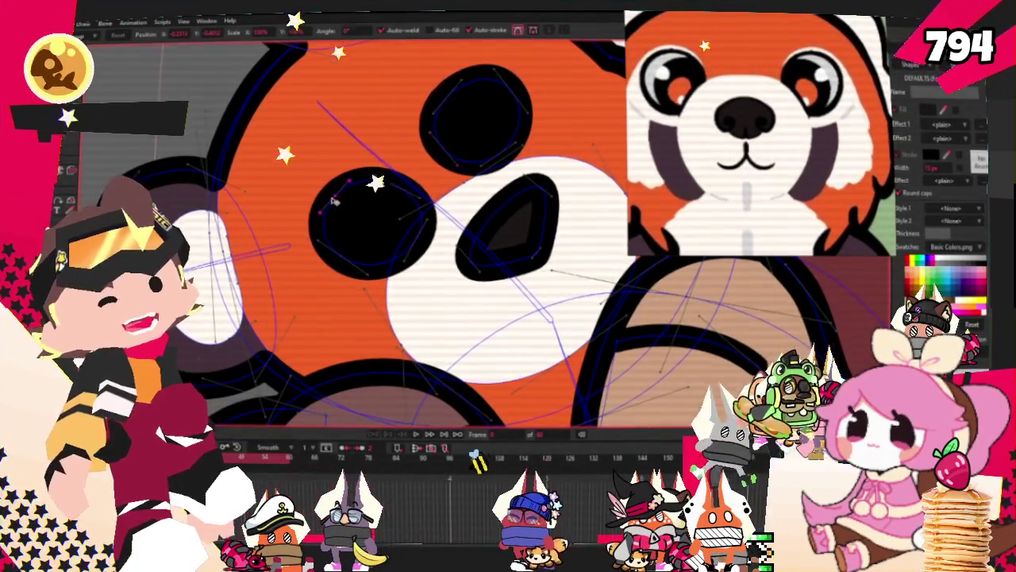
Move the upper eye right and the lower-left eye down-left, spreading them apart
{"action": "left_click", "coordinate": [471, 111]}
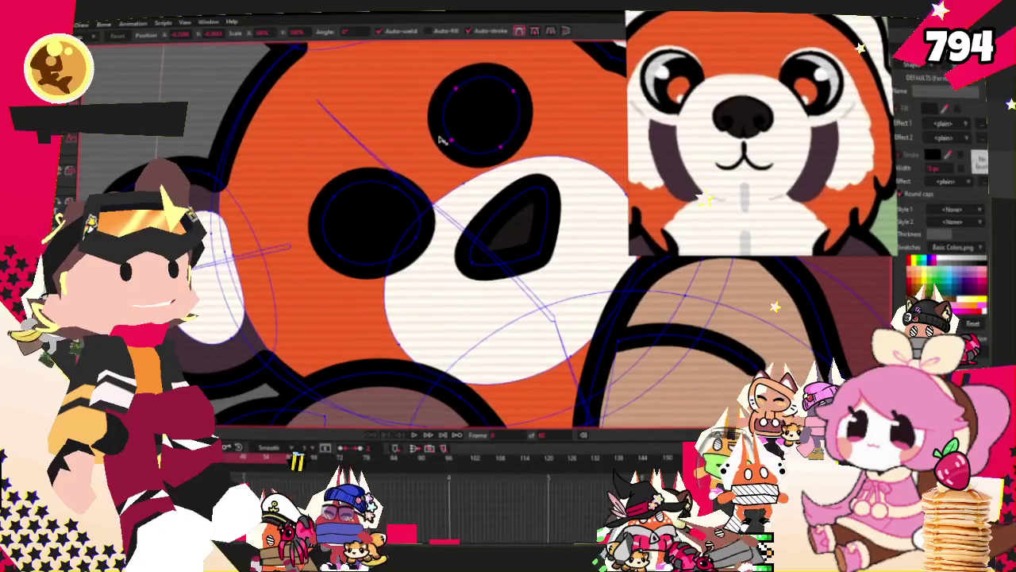
{"action": "left_click_drag", "start_coordinate": [443, 139], "coordinate": [544, 119]}
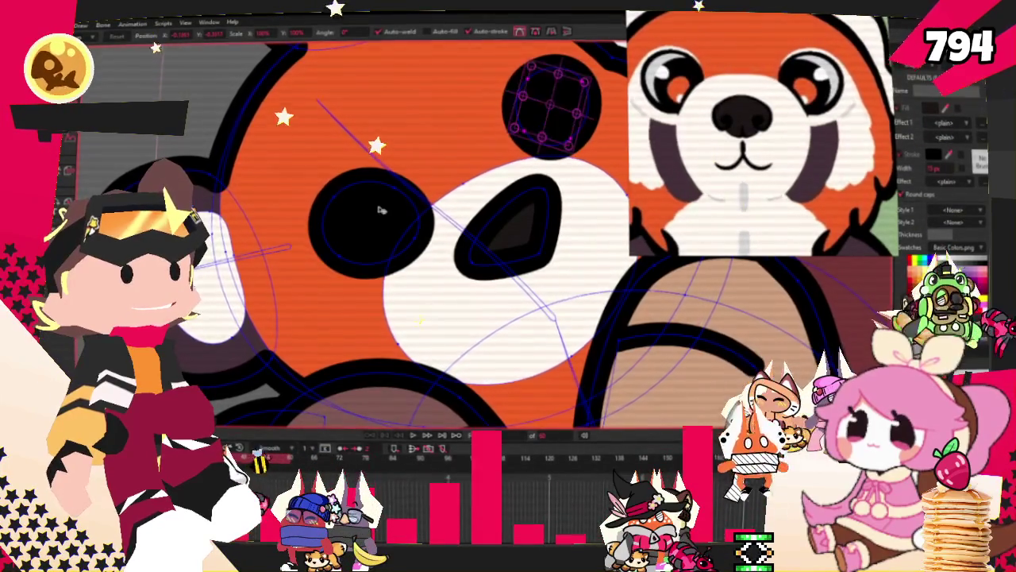
{"action": "left_click_drag", "start_coordinate": [382, 210], "coordinate": [359, 238]}
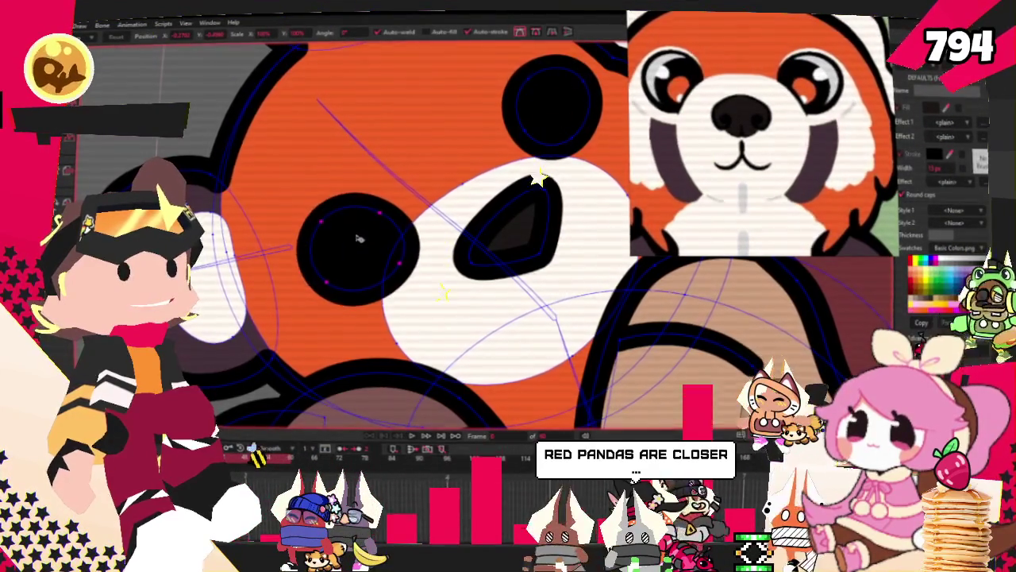
{"action": "scroll", "coordinate": [360, 238], "scroll_direction": "down", "scroll_amount": 3}
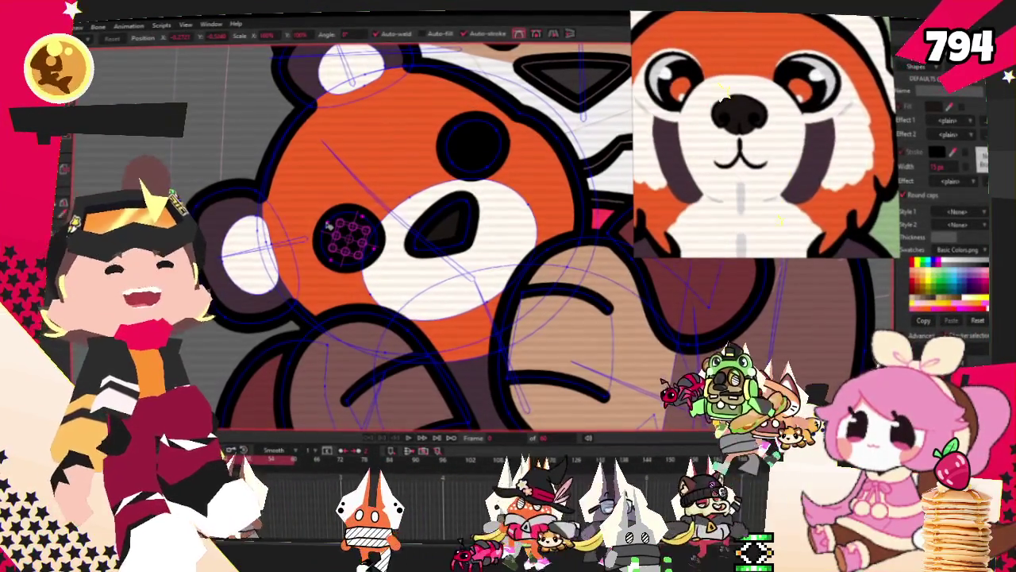
{"action": "scroll", "coordinate": [302, 421], "scroll_direction": "down", "scroll_amount": 3}
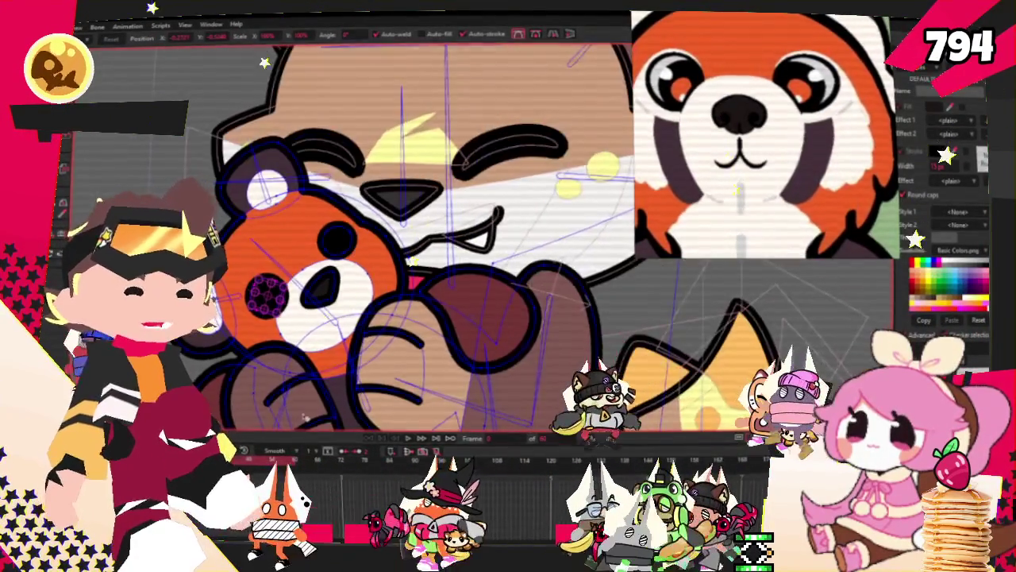
{"action": "scroll", "coordinate": [338, 251], "scroll_direction": "up", "scroll_amount": 3}
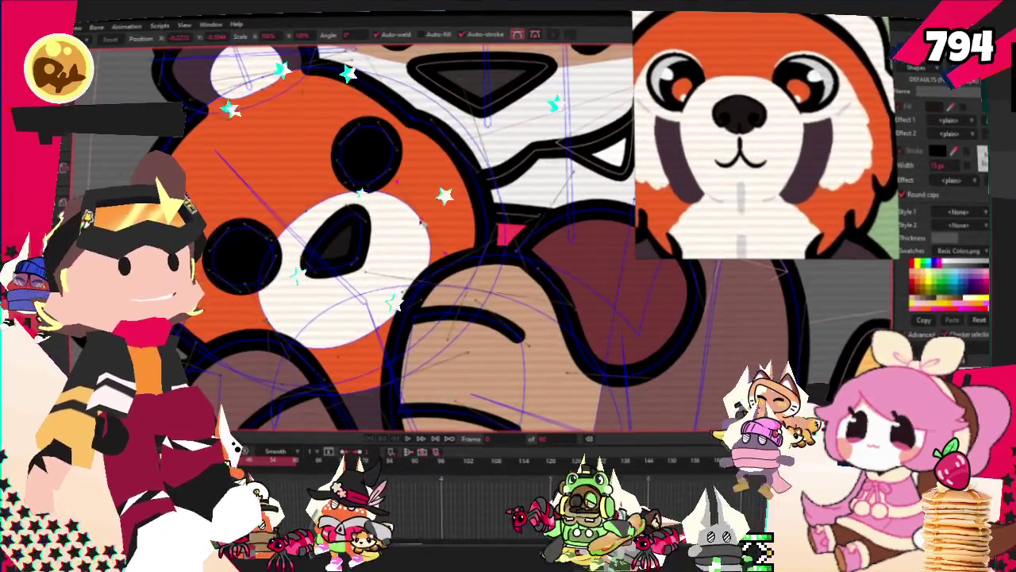
{"action": "left_click", "coordinate": [423, 224]}
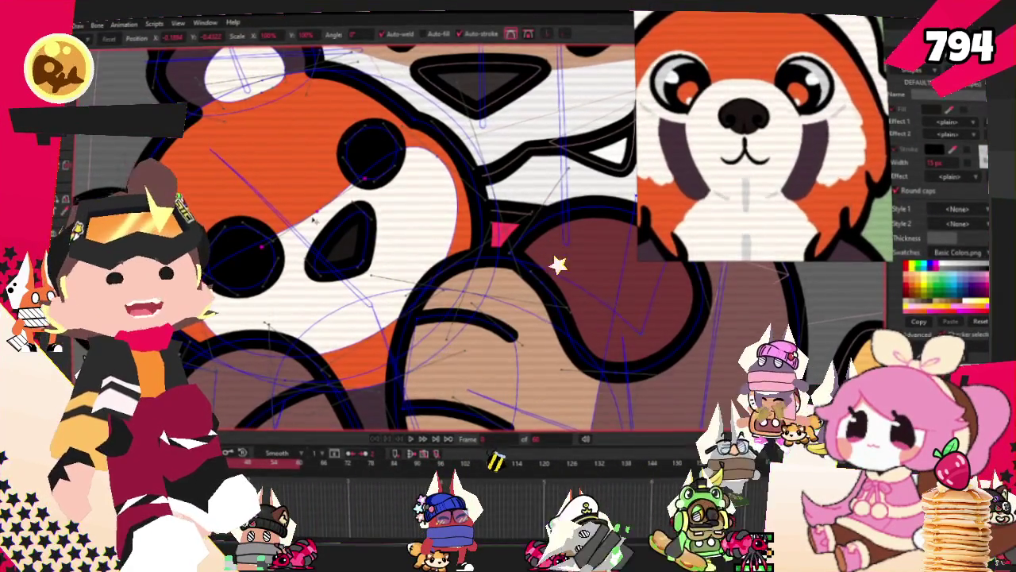
{"action": "scroll", "coordinate": [397, 210], "scroll_direction": "down", "scroll_amount": 3}
{"action": "scroll", "coordinate": [318, 238], "scroll_direction": "up", "scroll_amount": 3}
{"action": "scroll", "coordinate": [270, 250], "scroll_direction": "up", "scroll_amount": 2}
Select both eye shapes and nudge the left eye up and slightly left
{"action": "scroll", "coordinate": [254, 258], "scroll_direction": "up", "scroll_amount": 2}
{"action": "key", "text": "q"}
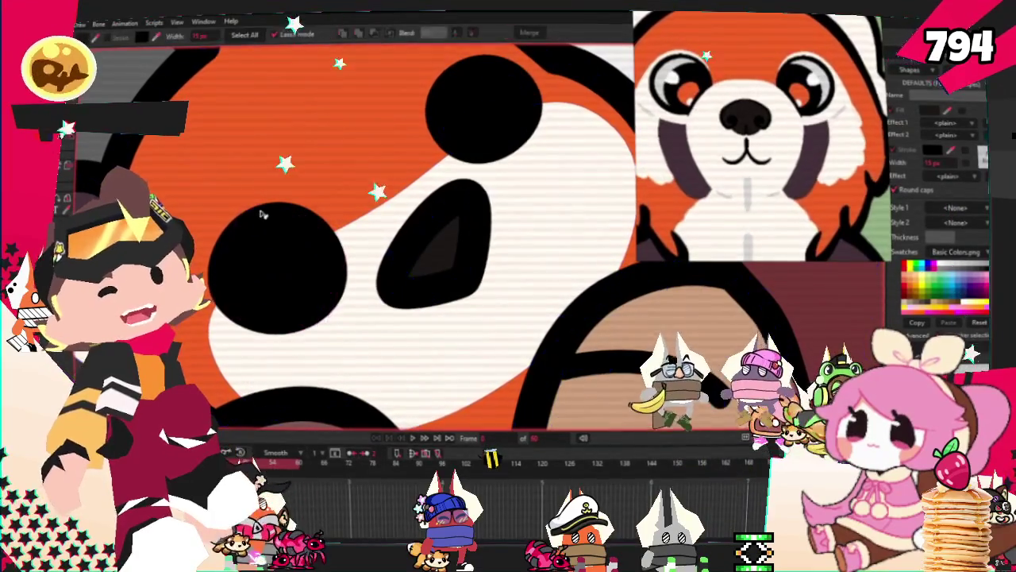
{"action": "left_click", "coordinate": [321, 216]}
{"action": "left_click", "coordinate": [484, 107], "text": "shift"}
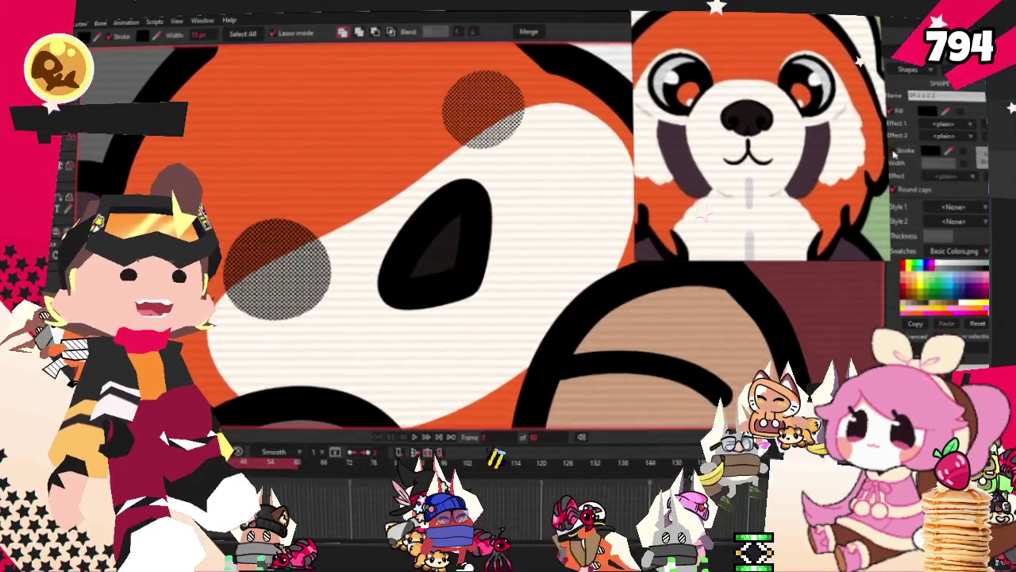
{"action": "scroll", "coordinate": [459, 205], "scroll_direction": "down", "scroll_amount": 3}
{"action": "scroll", "coordinate": [459, 204], "scroll_direction": "down", "scroll_amount": 3}
{"action": "scroll", "coordinate": [294, 92], "scroll_direction": "up", "scroll_amount": 2}
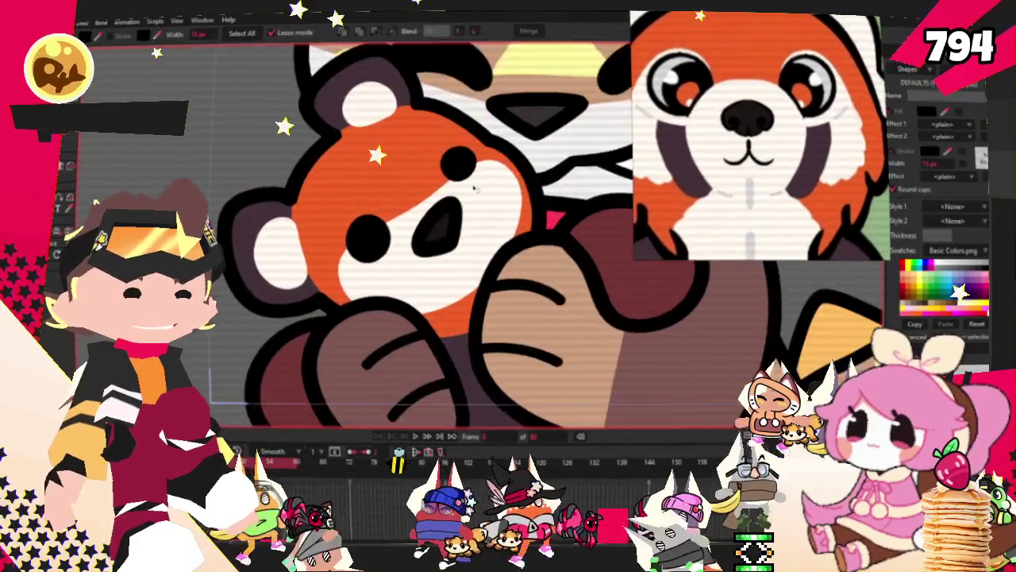
{"action": "scroll", "coordinate": [294, 91], "scroll_direction": "up", "scroll_amount": 2}
{"action": "scroll", "coordinate": [357, 246], "scroll_direction": "up", "scroll_amount": 3}
{"action": "left_click", "coordinate": [337, 245]}
{"action": "left_click_drag", "start_coordinate": [336, 245], "coordinate": [331, 229]}
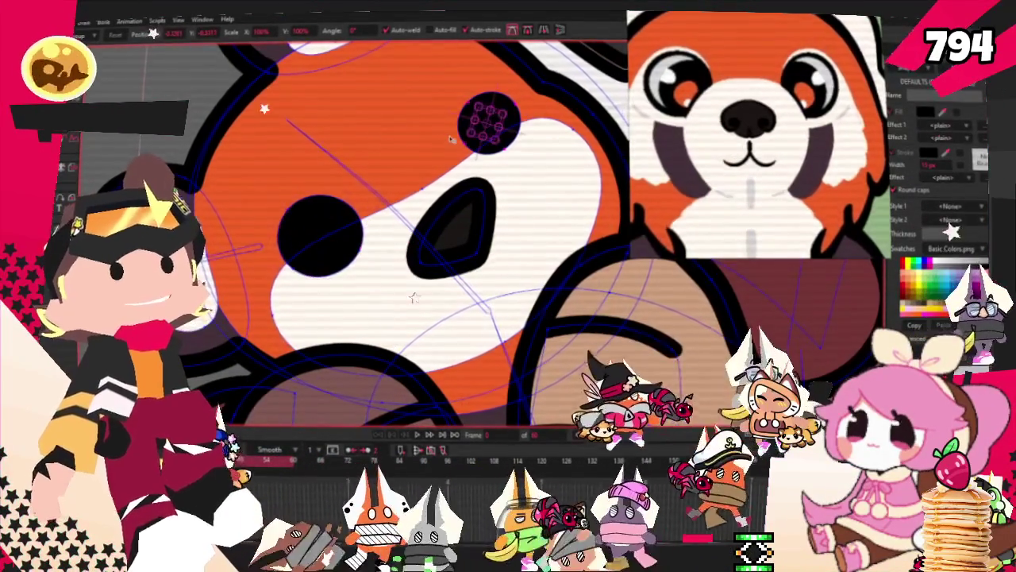
Move the dark nose up and left to sit between the eyes
{"action": "scroll", "coordinate": [477, 226], "scroll_direction": "up", "scroll_amount": 2}
{"action": "left_click", "coordinate": [497, 232]}
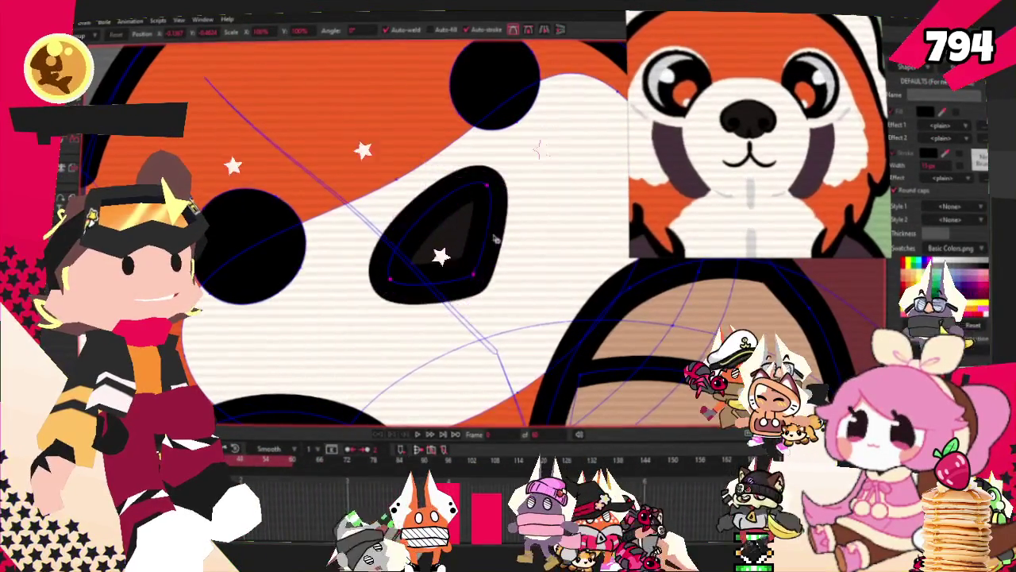
{"action": "left_click_drag", "start_coordinate": [398, 239], "coordinate": [378, 202]}
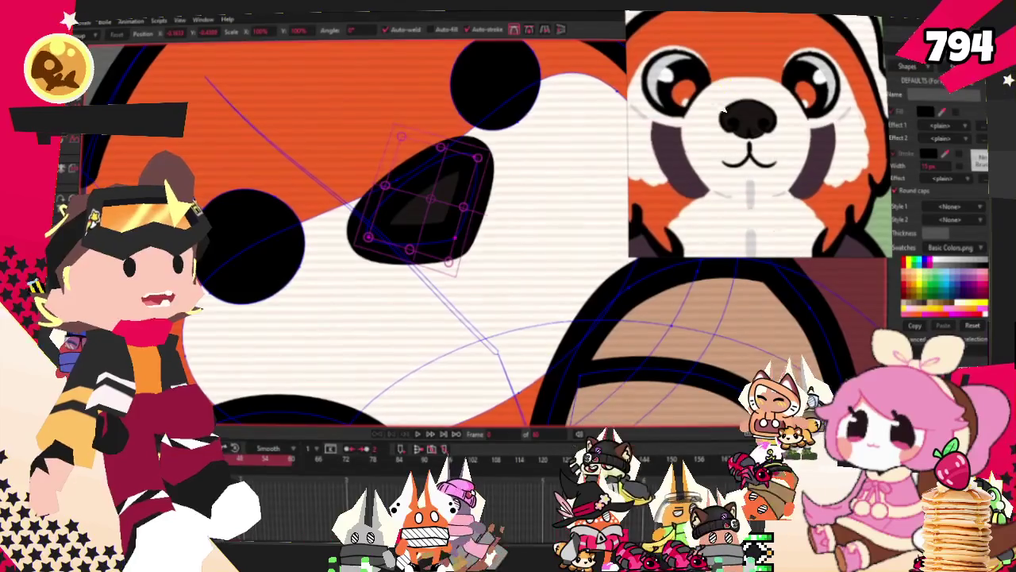
{"action": "key", "text": "x"}
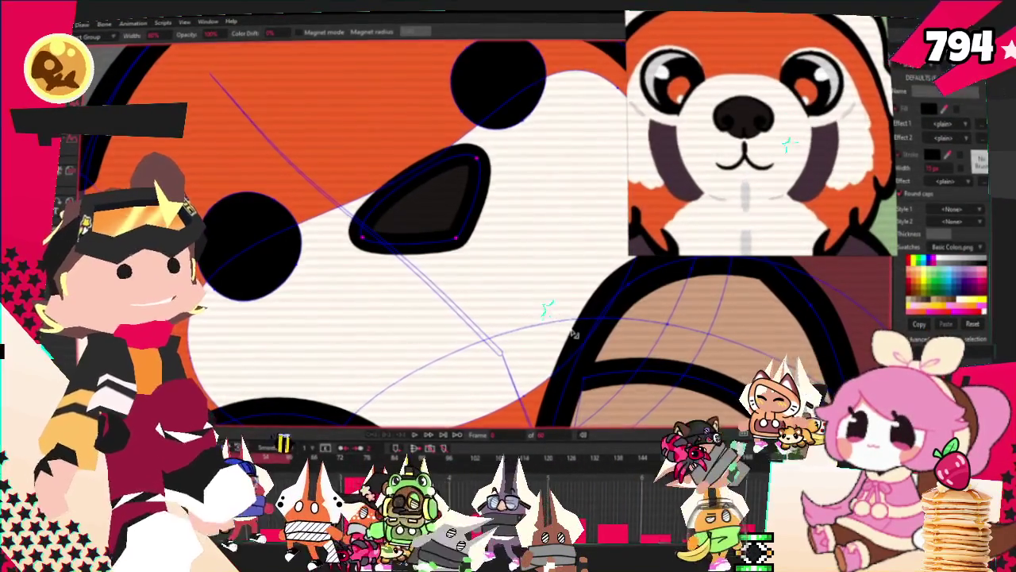
Draw an ellipse tear-mark patch running down below the panda's left eye
{"action": "scroll", "coordinate": [334, 223], "scroll_direction": "down", "scroll_amount": 2}
{"action": "key", "text": "r"}
{"action": "scroll", "coordinate": [324, 238], "scroll_direction": "up", "scroll_amount": 1}
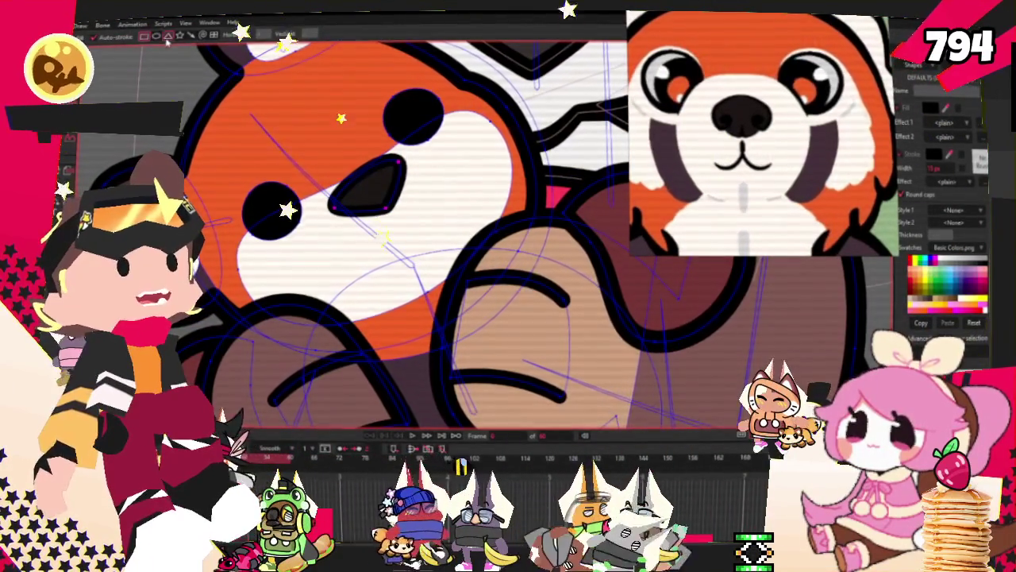
{"action": "left_click", "coordinate": [168, 36]}
{"action": "left_click", "coordinate": [155, 36]}
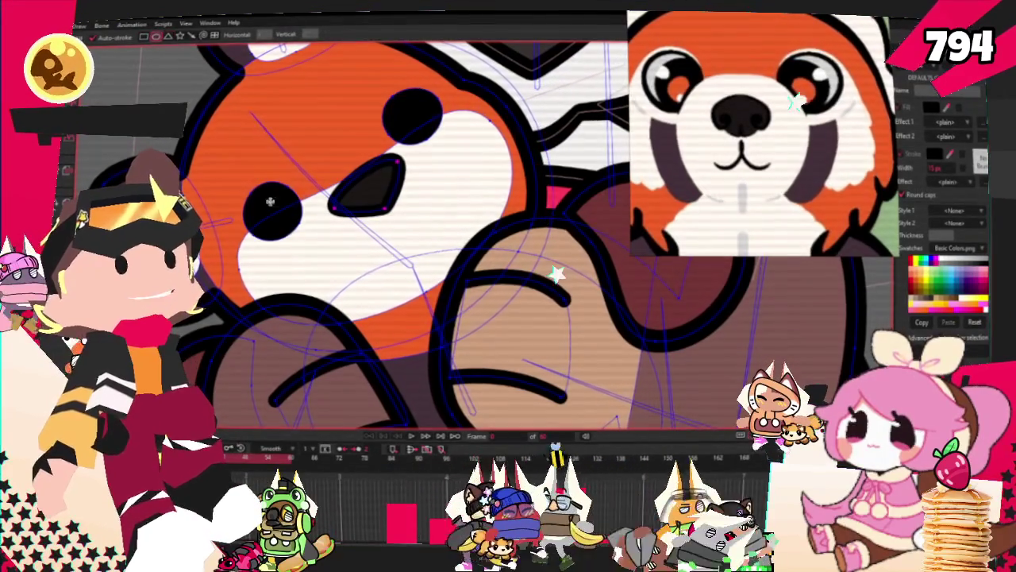
{"action": "left_click_drag", "start_coordinate": [252, 191], "coordinate": [300, 343]}
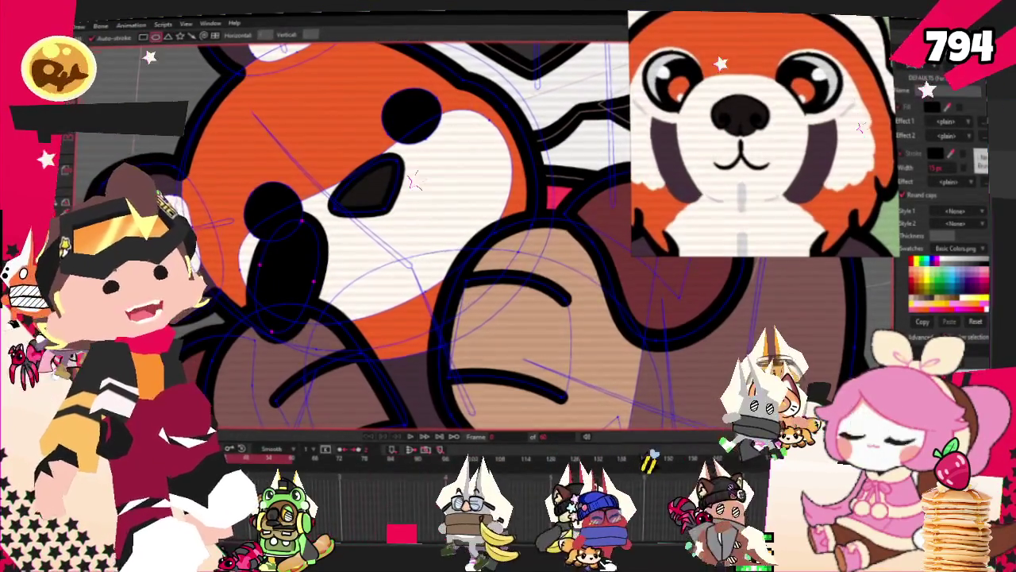
{"action": "key", "text": "q"}
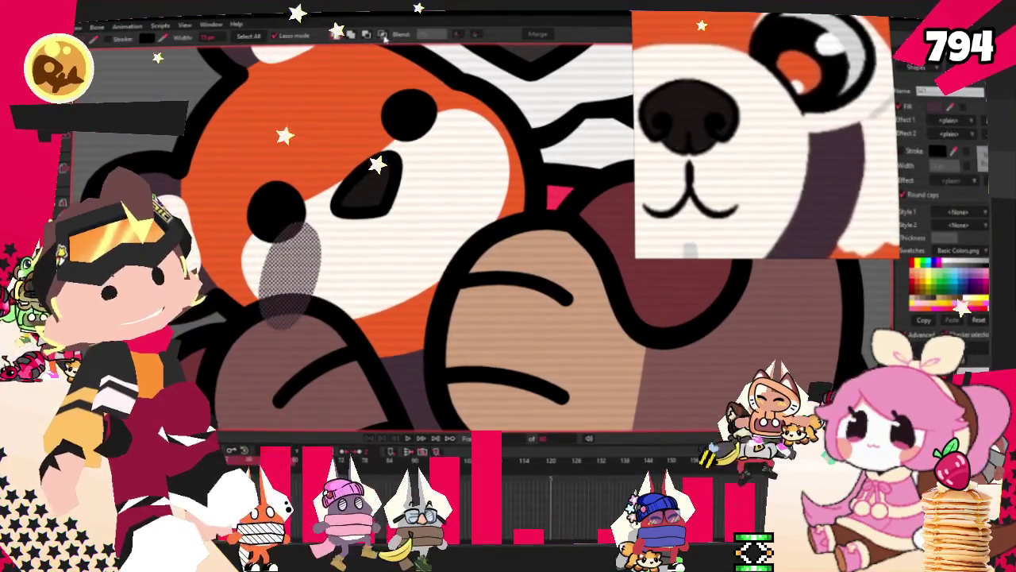
{"action": "scroll", "coordinate": [321, 119], "scroll_direction": "down", "scroll_amount": 2}
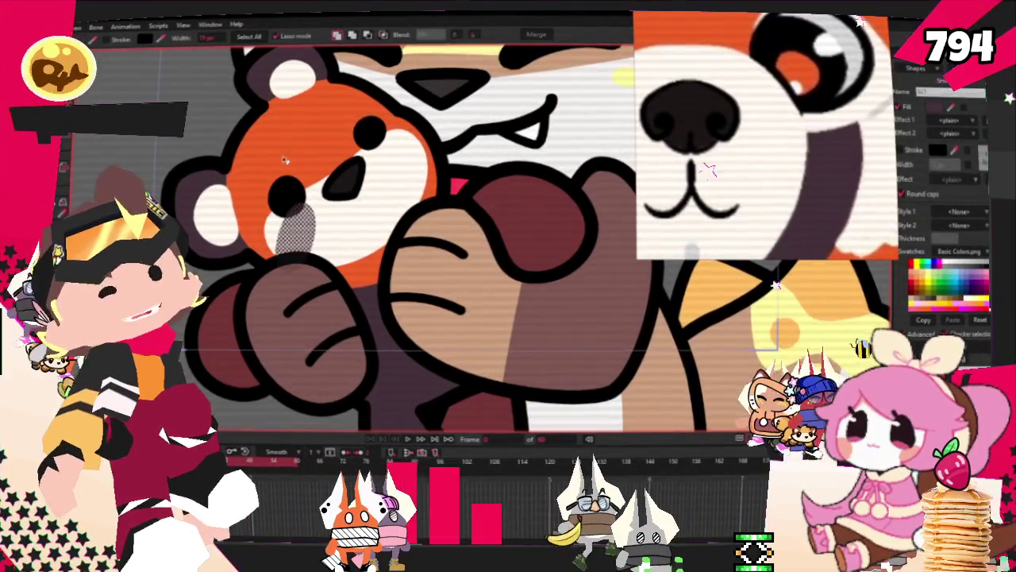
{"action": "scroll", "coordinate": [412, 208], "scroll_direction": "up", "scroll_amount": 2}
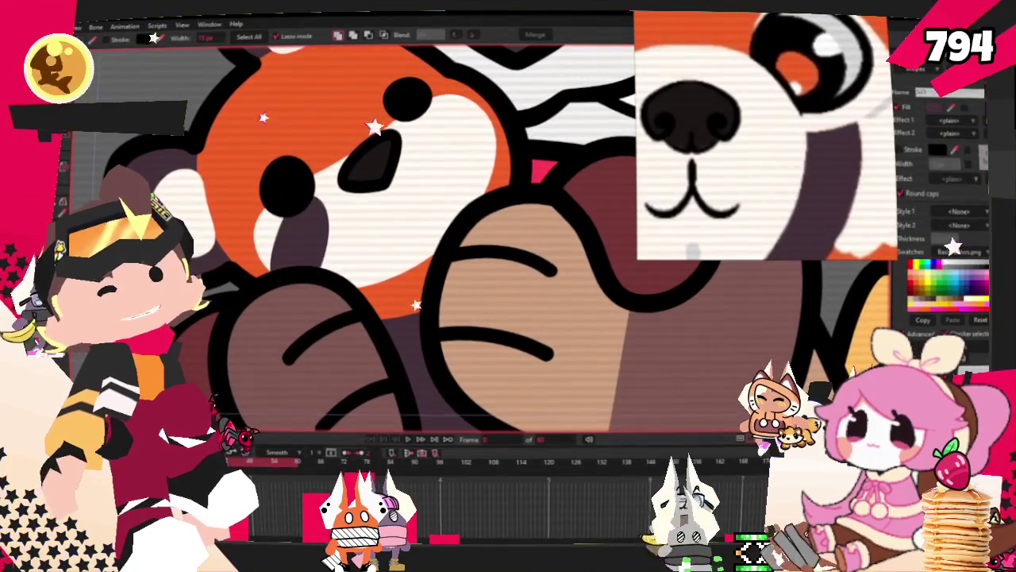
{"action": "key", "text": "ctrl+a"}
{"action": "key", "text": "t"}
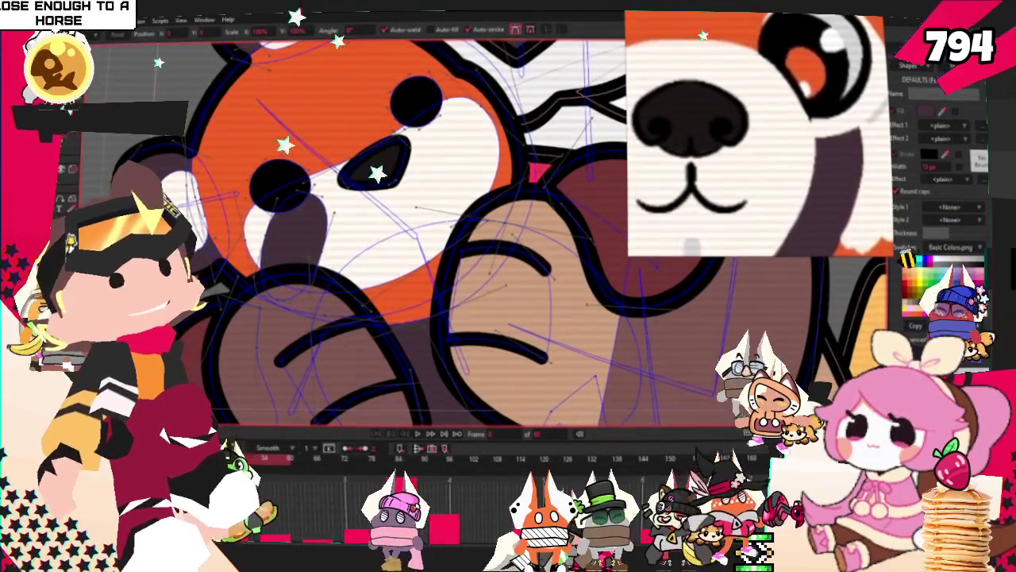
Select the dark tear-mark patch under the eye and nudge it into place
{"action": "scroll", "coordinate": [267, 258], "scroll_direction": "up", "scroll_amount": 2}
{"action": "scroll", "coordinate": [246, 285], "scroll_direction": "up", "scroll_amount": 2}
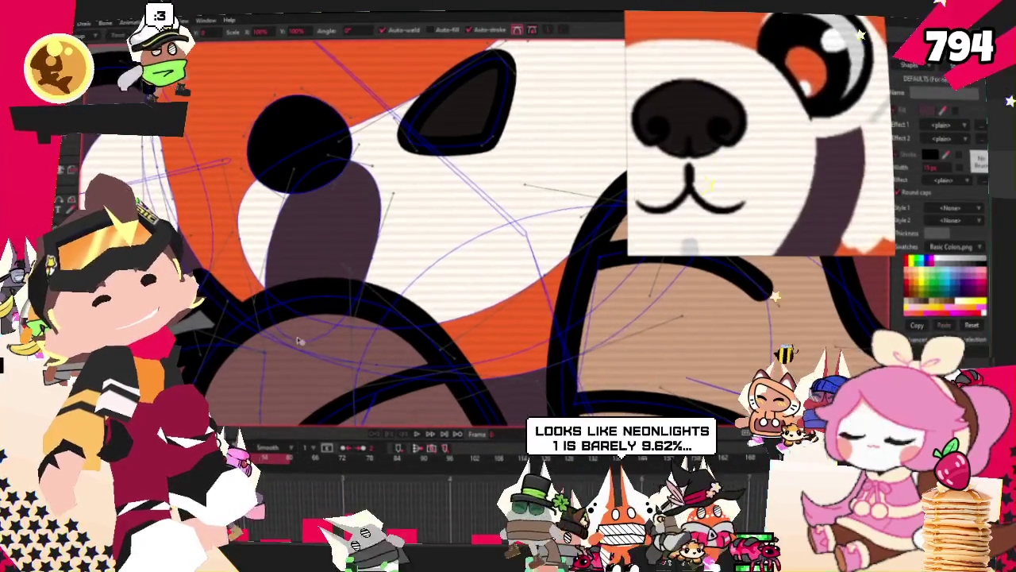
{"action": "scroll", "coordinate": [348, 143], "scroll_direction": "up", "scroll_amount": 1}
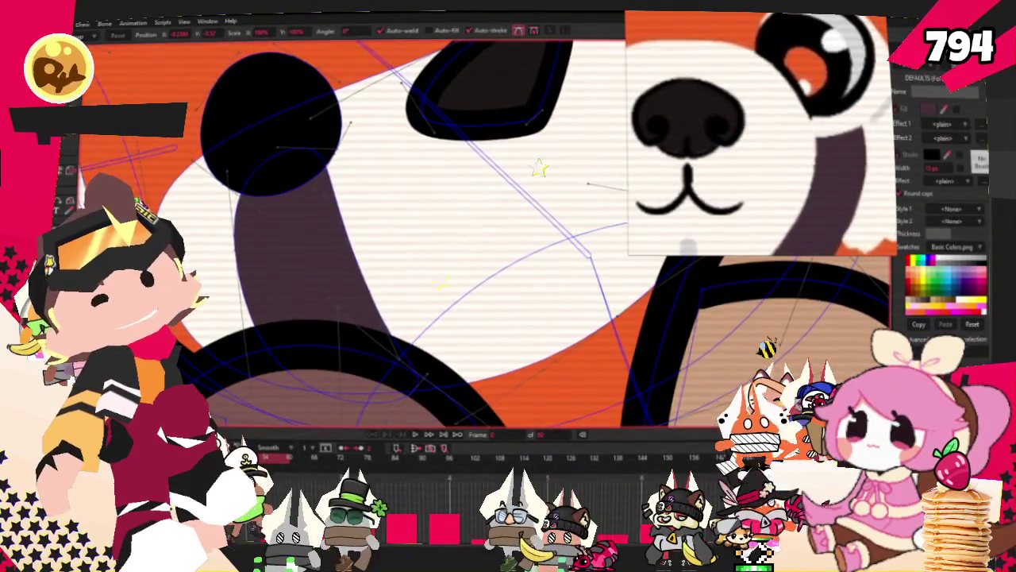
{"action": "scroll", "coordinate": [340, 356], "scroll_direction": "down", "scroll_amount": 1}
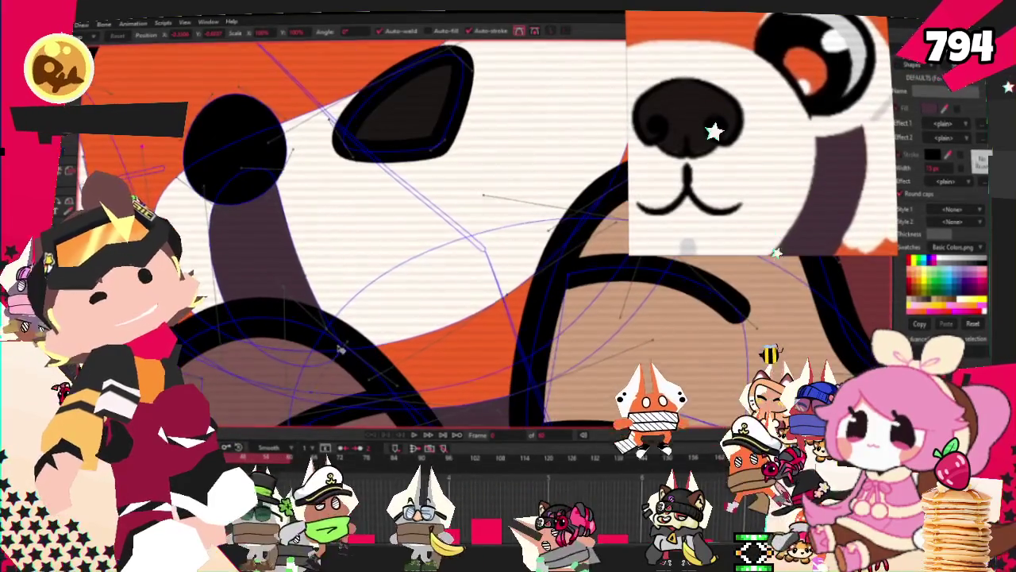
{"action": "scroll", "coordinate": [324, 337], "scroll_direction": "down", "scroll_amount": 2}
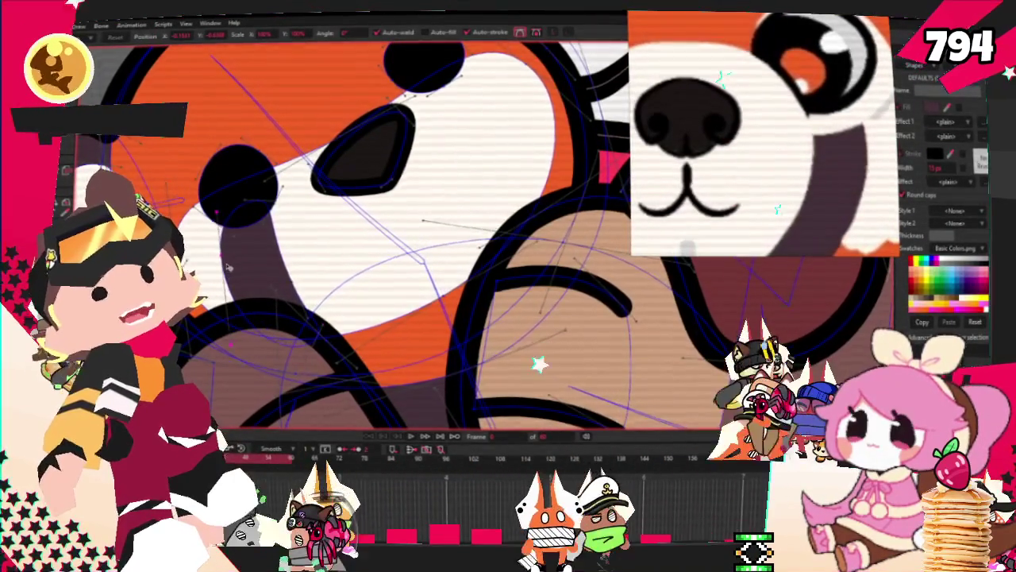
{"action": "scroll", "coordinate": [250, 265], "scroll_direction": "down", "scroll_amount": 4}
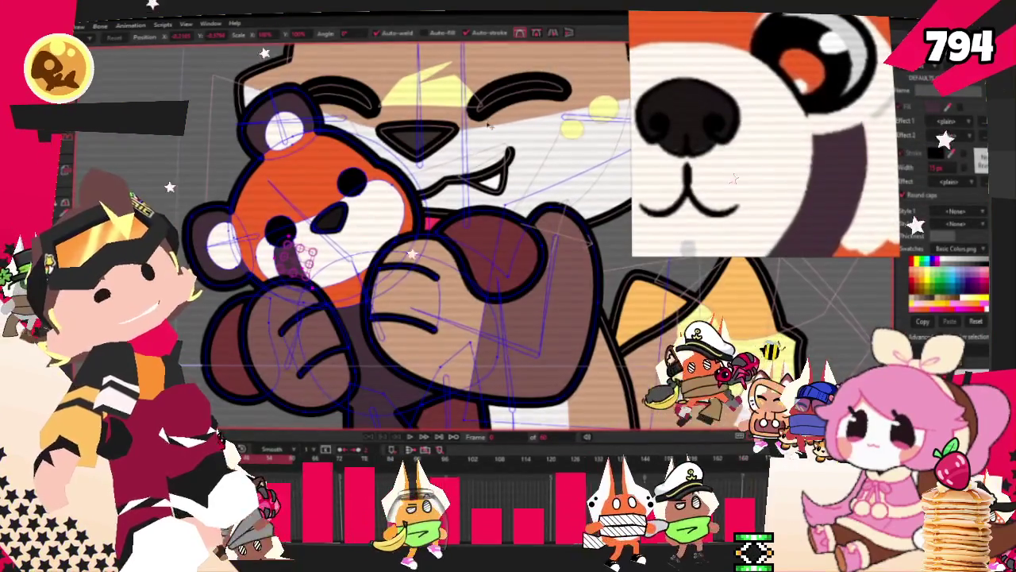
{"action": "scroll", "coordinate": [398, 262], "scroll_direction": "up", "scroll_amount": 2}
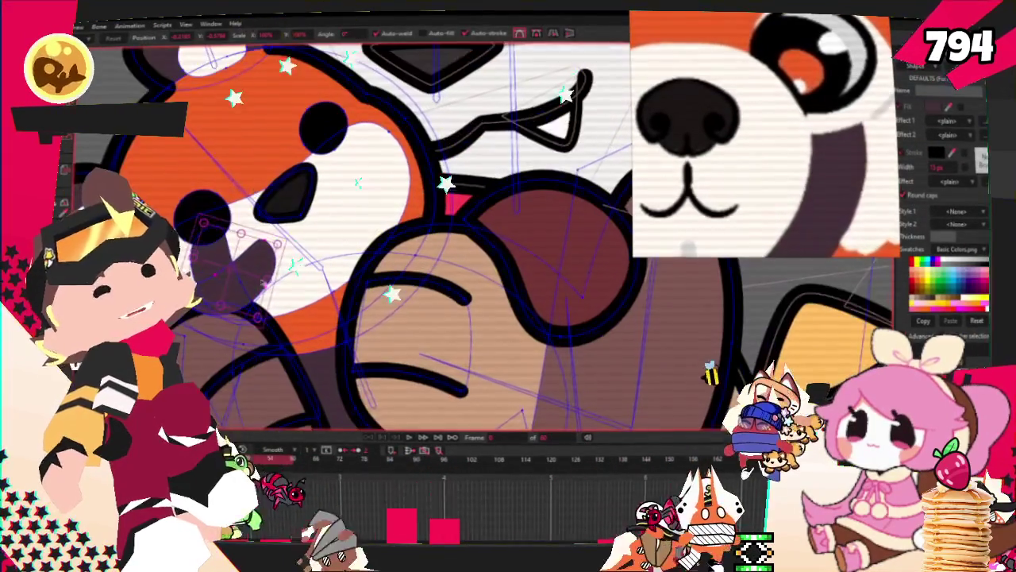
{"action": "left_click", "coordinate": [350, 232]}
{"action": "scroll", "coordinate": [350, 232], "scroll_direction": "up", "scroll_amount": 2}
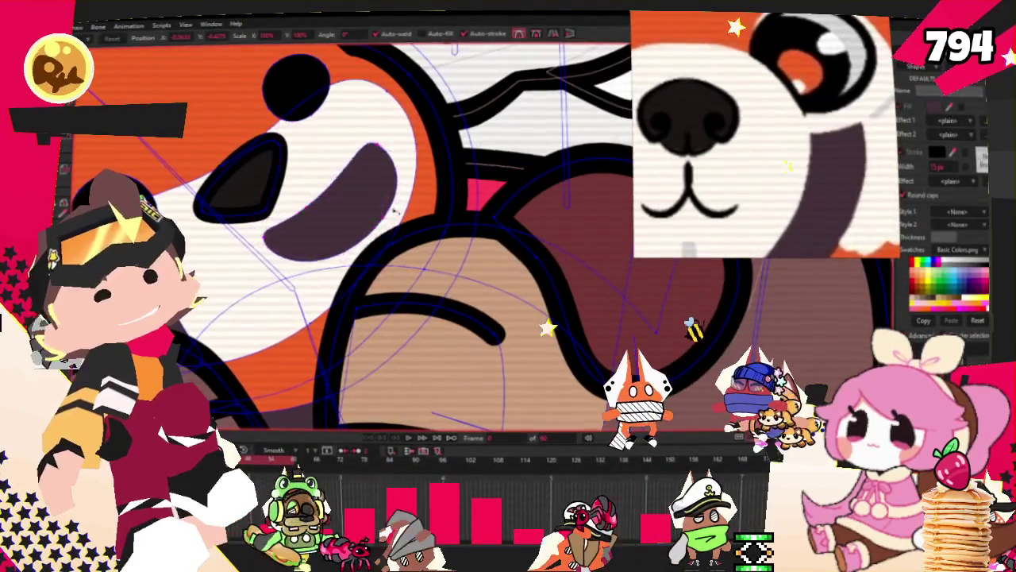
{"action": "left_click_drag", "start_coordinate": [358, 130], "coordinate": [355, 142]}
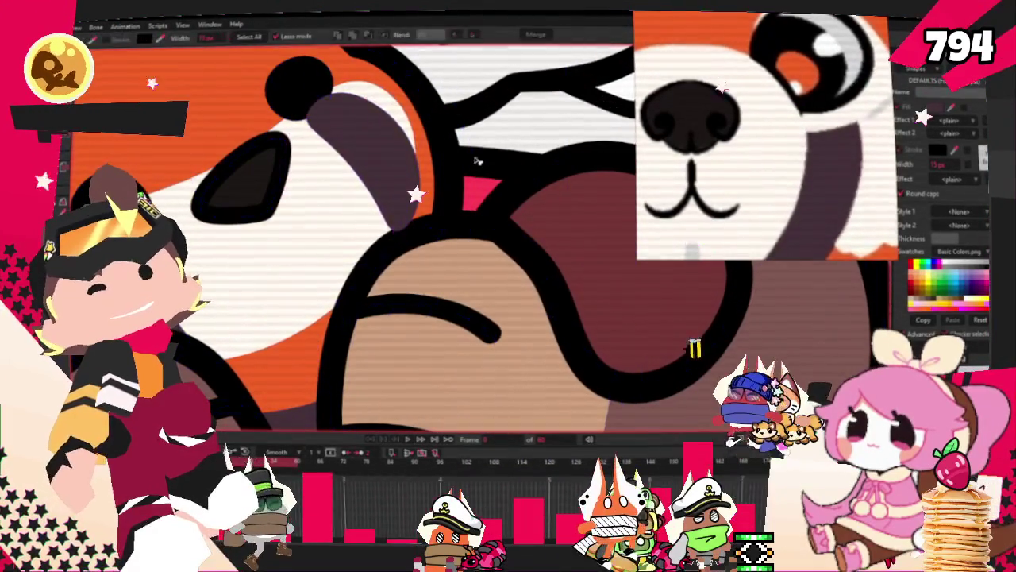
{"action": "scroll", "coordinate": [383, 147], "scroll_direction": "down", "scroll_amount": 2}
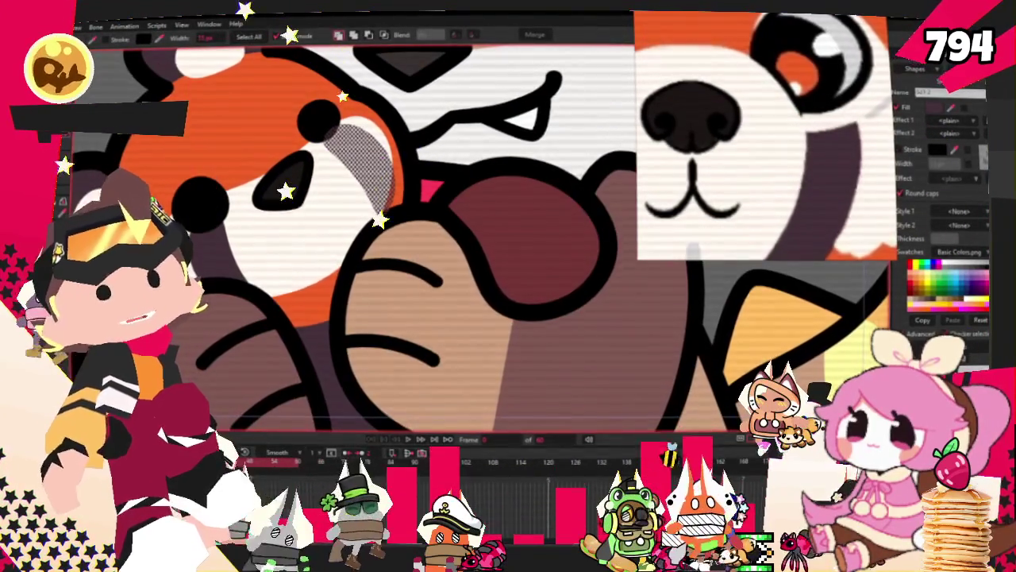
{"action": "scroll", "coordinate": [560, 254], "scroll_direction": "up", "scroll_amount": 1}
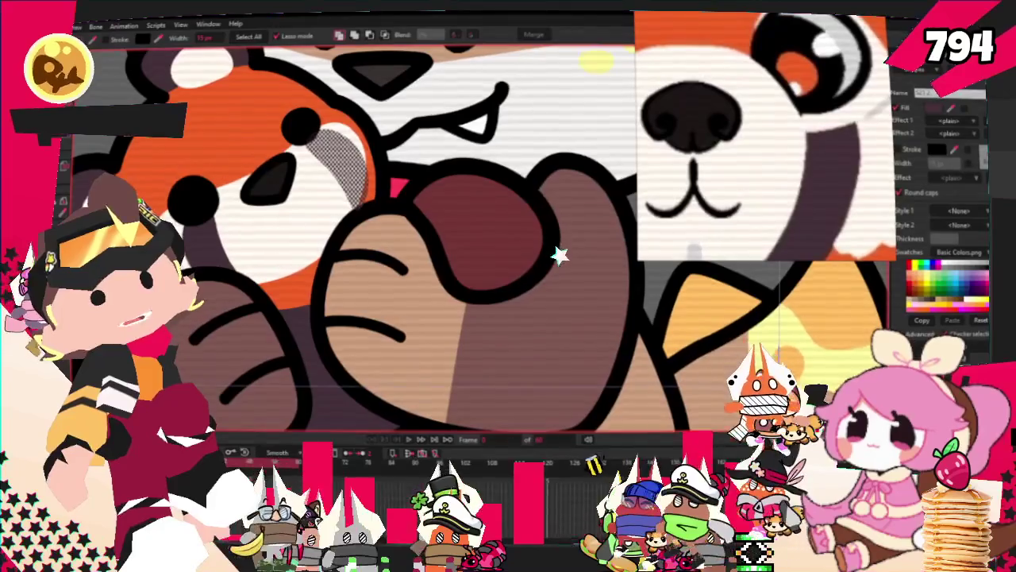
Zoom in on the panda's face and switch to the Bone tool to reveal the head bone
{"action": "scroll", "coordinate": [316, 169], "scroll_direction": "up", "scroll_amount": 1}
{"action": "key", "text": "t"}
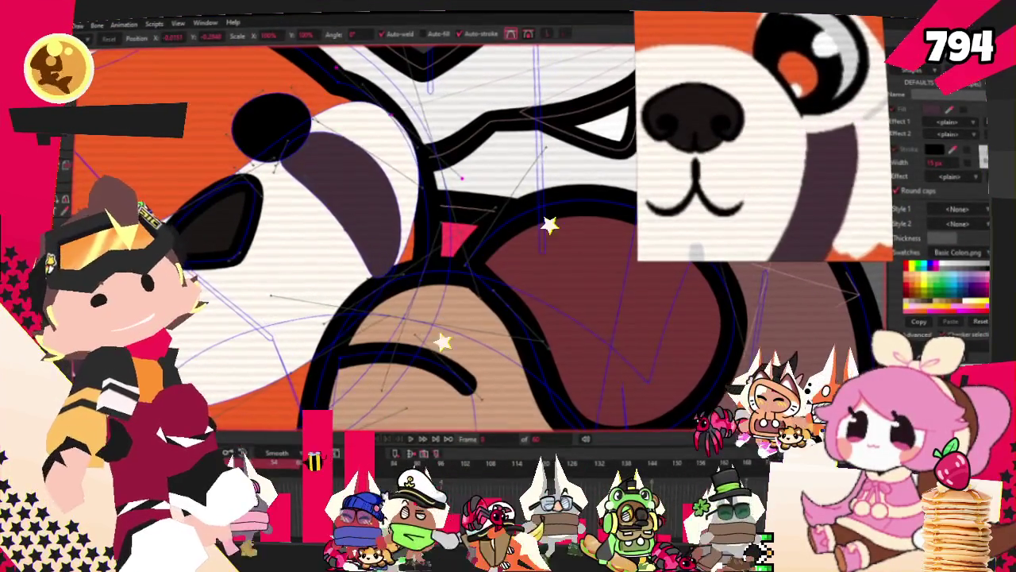
{"action": "key", "text": "g"}
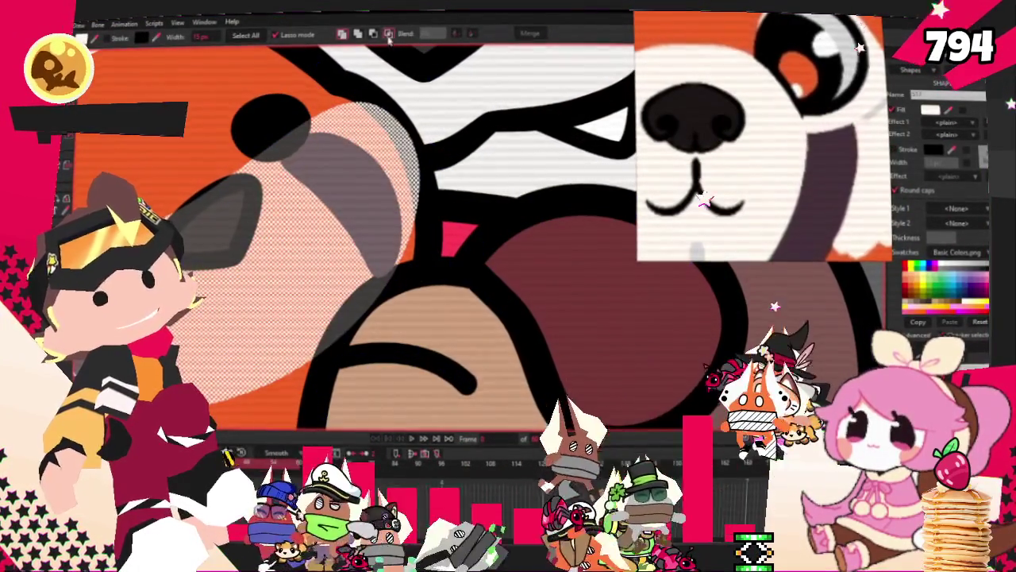
{"action": "scroll", "coordinate": [416, 181], "scroll_direction": "down", "scroll_amount": 2}
{"action": "scroll", "coordinate": [417, 181], "scroll_direction": "down", "scroll_amount": 5}
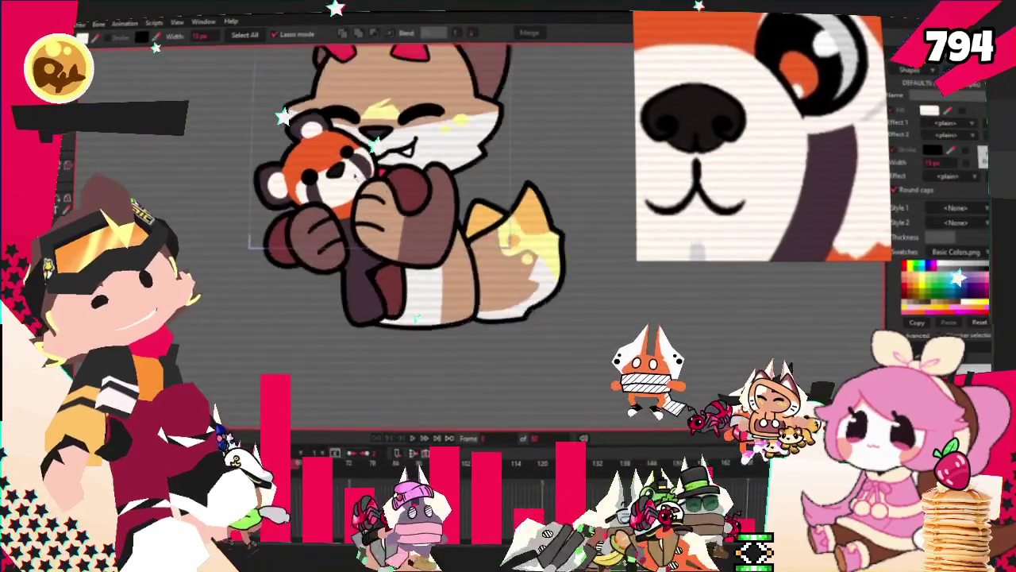
{"action": "scroll", "coordinate": [378, 201], "scroll_direction": "up", "scroll_amount": 5}
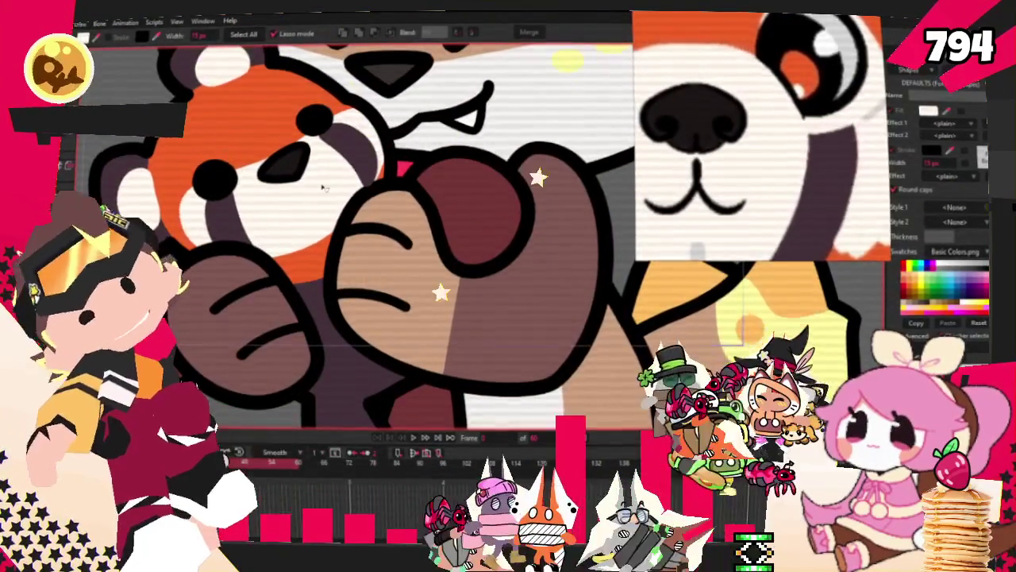
{"action": "scroll", "coordinate": [274, 183], "scroll_direction": "up", "scroll_amount": 2}
{"action": "scroll", "coordinate": [282, 158], "scroll_direction": "down", "scroll_amount": 2}
{"action": "scroll", "coordinate": [291, 128], "scroll_direction": "up", "scroll_amount": 1}
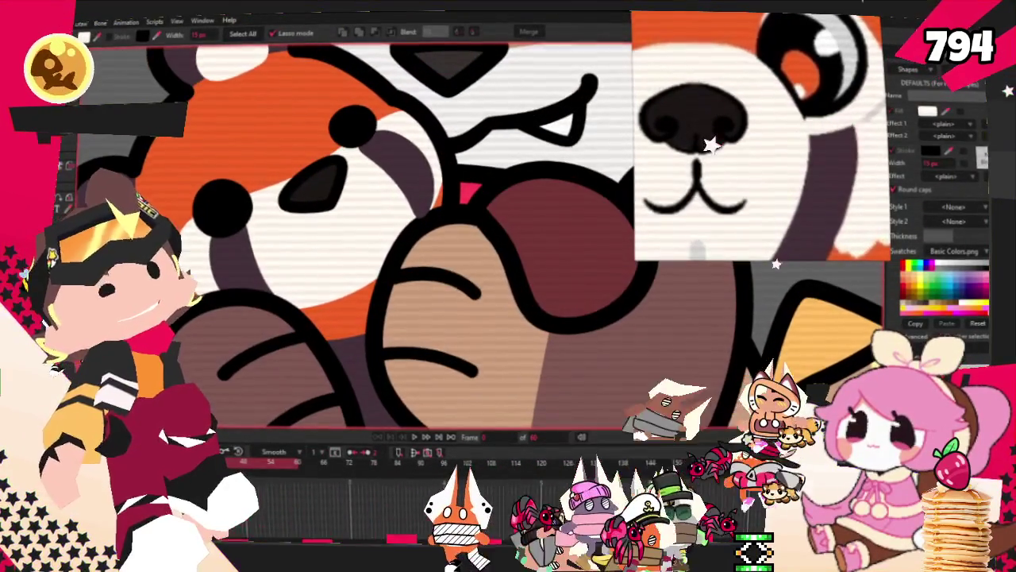
{"action": "key", "text": "z"}
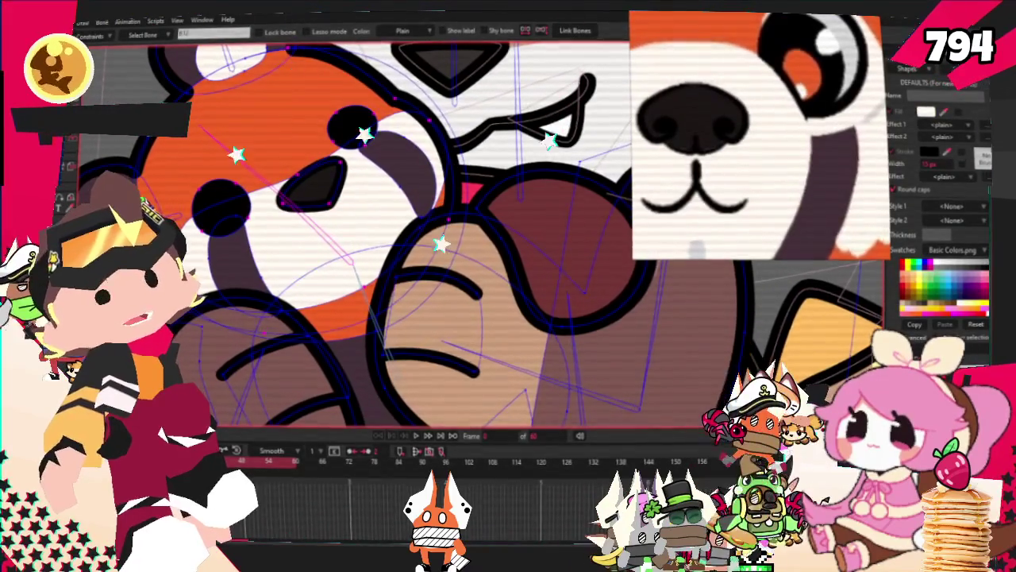
{"action": "scroll", "coordinate": [267, 249], "scroll_direction": "up", "scroll_amount": 2}
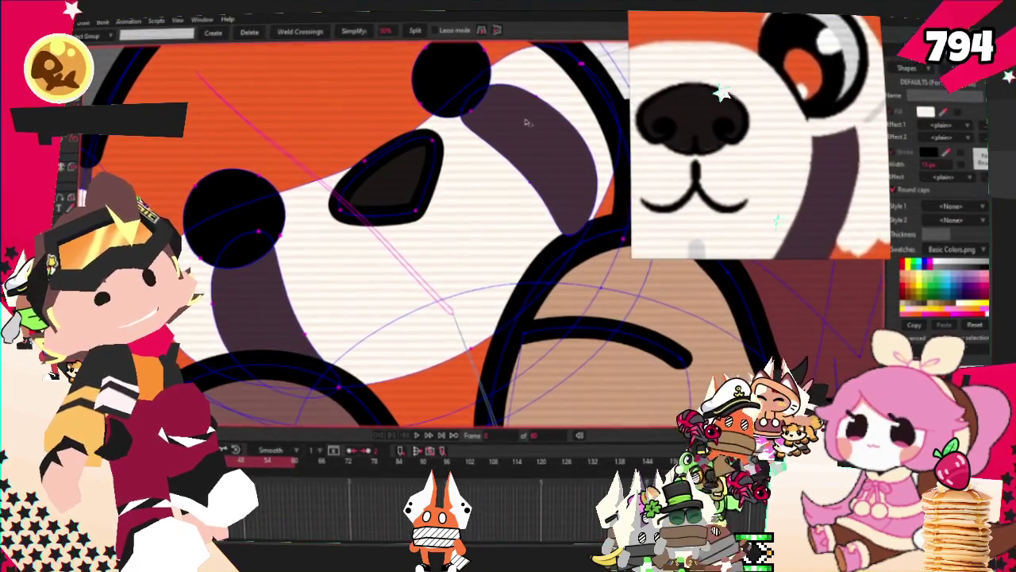
Shift the inner ear points up and to the right with Transform Points, then deselect them
{"action": "key", "text": "i"}
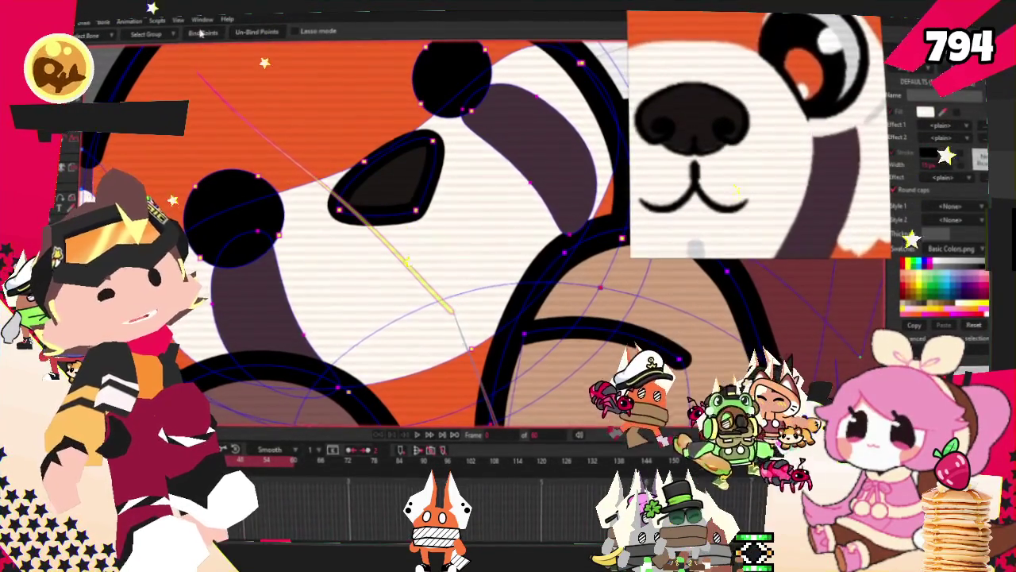
{"action": "key", "text": "t"}
{"action": "scroll", "coordinate": [205, 170], "scroll_direction": "up", "scroll_amount": 2}
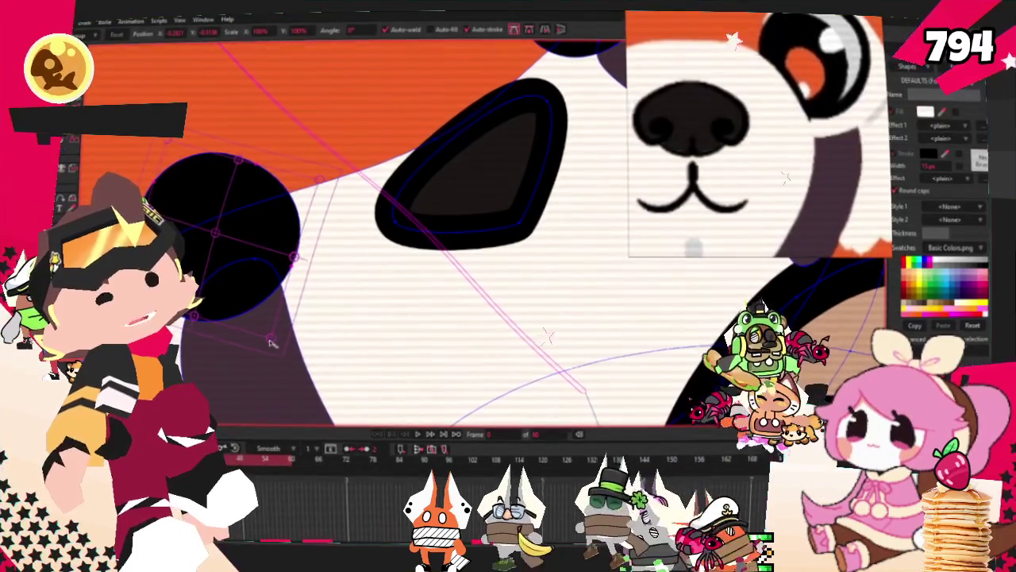
{"action": "left_click", "coordinate": [227, 232]}
{"action": "left_click_drag", "start_coordinate": [227, 232], "coordinate": [237, 207]}
{"action": "double_click", "coordinate": [259, 215]}
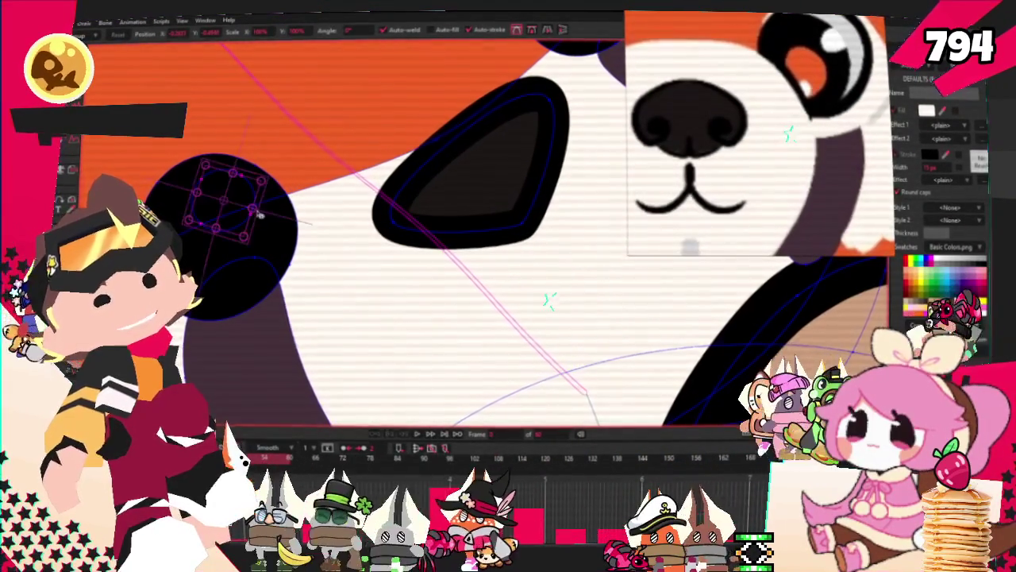
{"action": "left_click", "coordinate": [259, 213]}
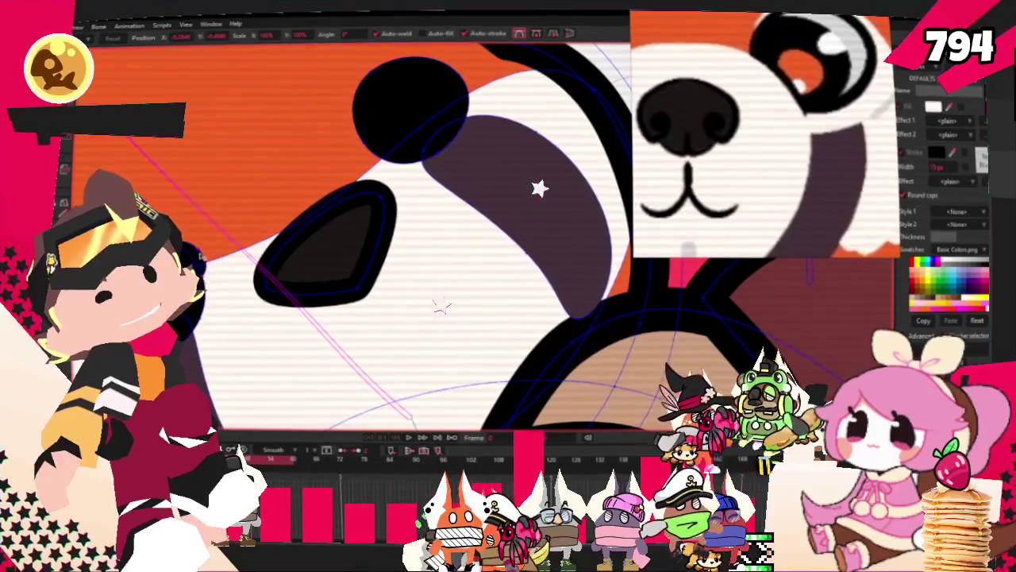
Zoom out to view the whole character and return to the Select Shape tool
{"action": "scroll", "coordinate": [438, 115], "scroll_direction": "up", "scroll_amount": 3}
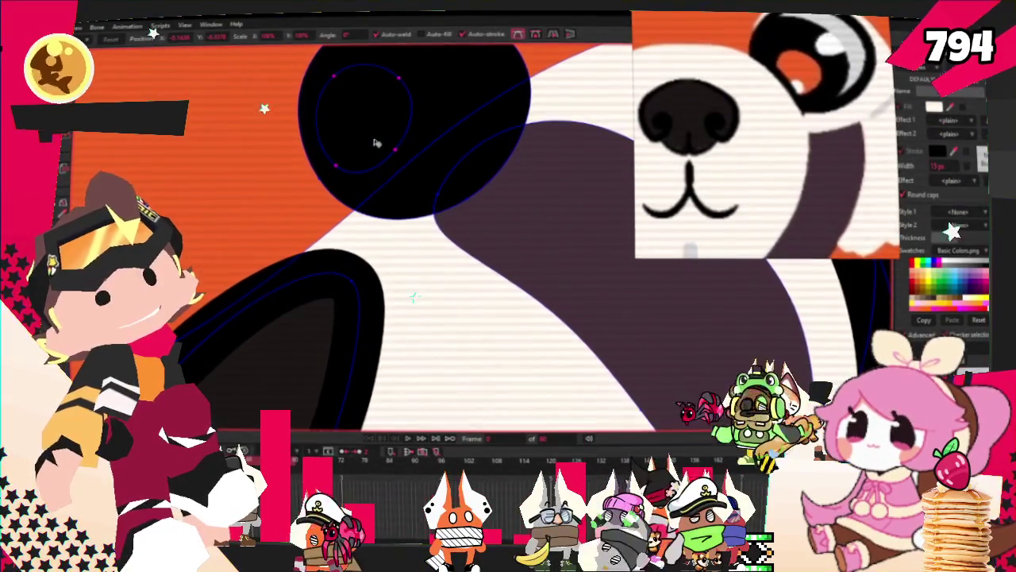
{"action": "scroll", "coordinate": [376, 143], "scroll_direction": "down", "scroll_amount": 4}
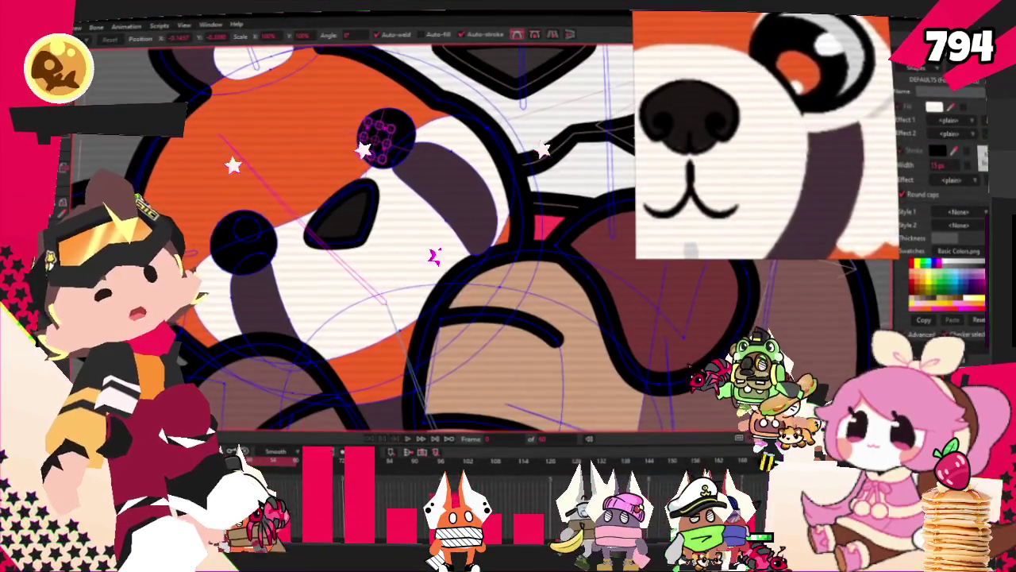
{"action": "key", "text": "q"}
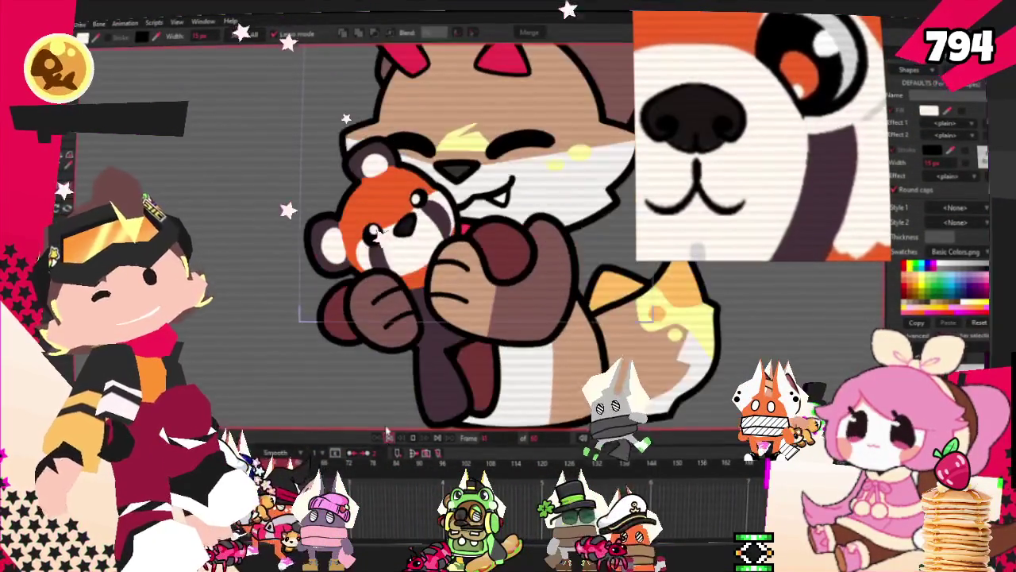
Make the face points editable via the Bone tool and Select Points, zoomed around the eyes
{"action": "key", "text": "z"}
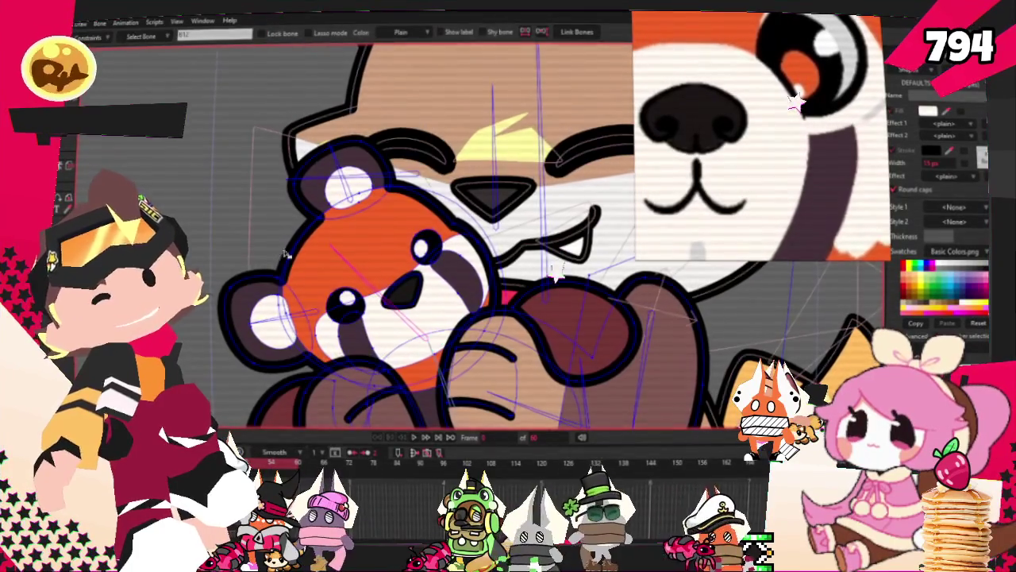
{"action": "scroll", "coordinate": [358, 272], "scroll_direction": "up", "scroll_amount": 4}
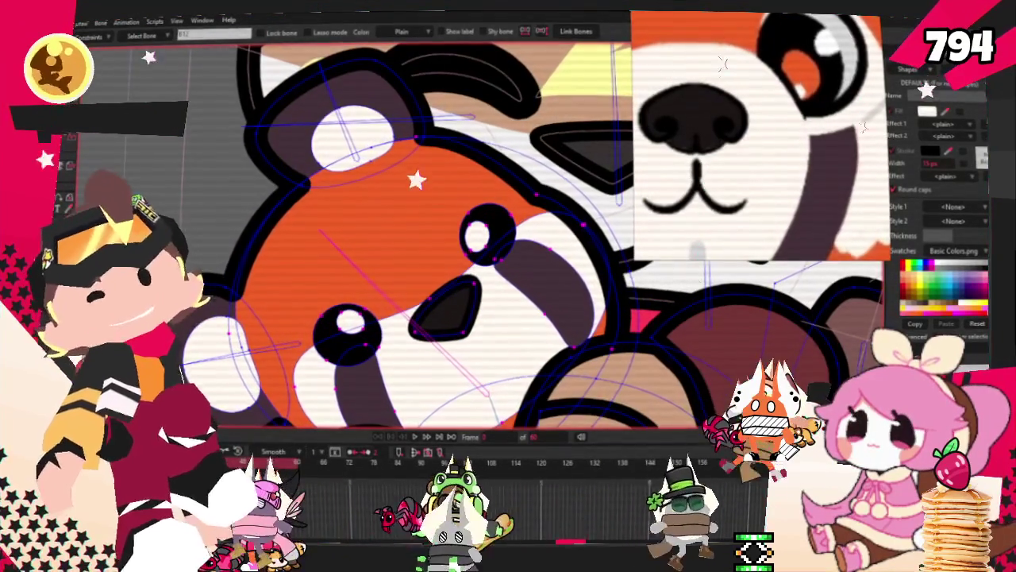
{"action": "key", "text": "g"}
{"action": "scroll", "coordinate": [359, 137], "scroll_direction": "up", "scroll_amount": 3}
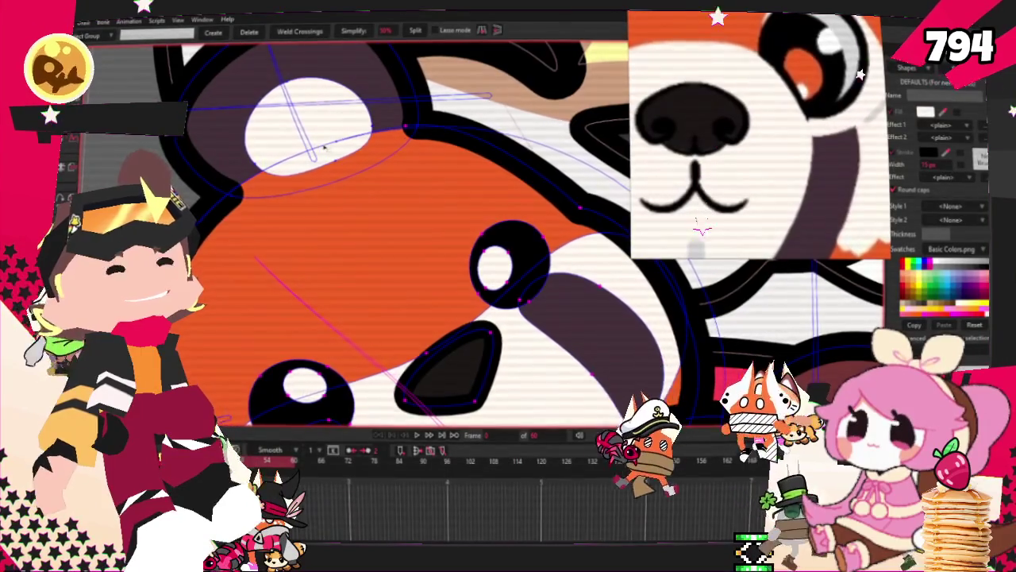
{"action": "scroll", "coordinate": [324, 147], "scroll_direction": "down", "scroll_amount": 4}
{"action": "scroll", "coordinate": [324, 147], "scroll_direction": "up", "scroll_amount": 3}
{"action": "scroll", "coordinate": [324, 147], "scroll_direction": "up", "scroll_amount": 2}
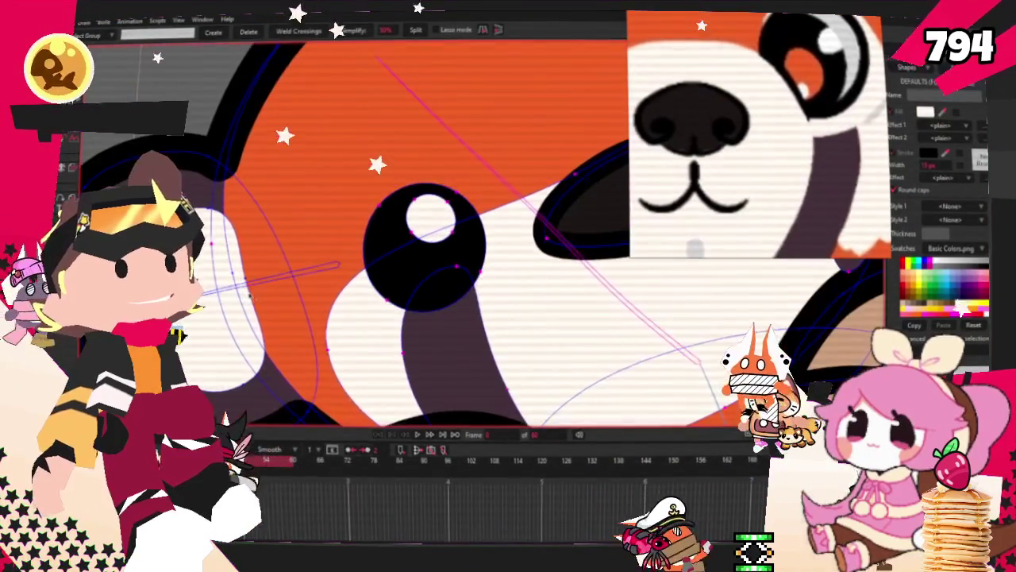
{"action": "scroll", "coordinate": [384, 275], "scroll_direction": "down", "scroll_amount": 2}
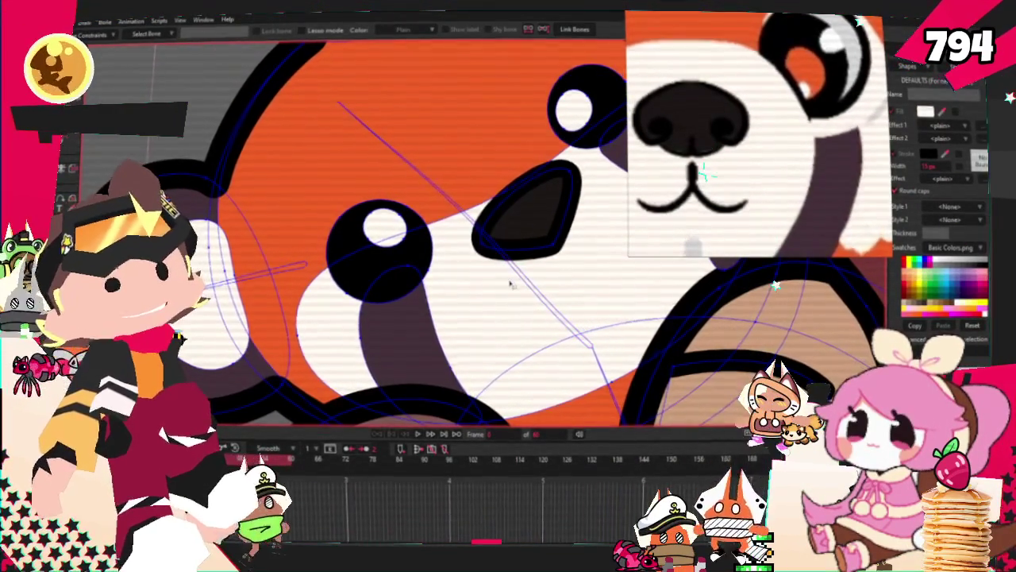
{"action": "scroll", "coordinate": [378, 208], "scroll_direction": "up", "scroll_amount": 3}
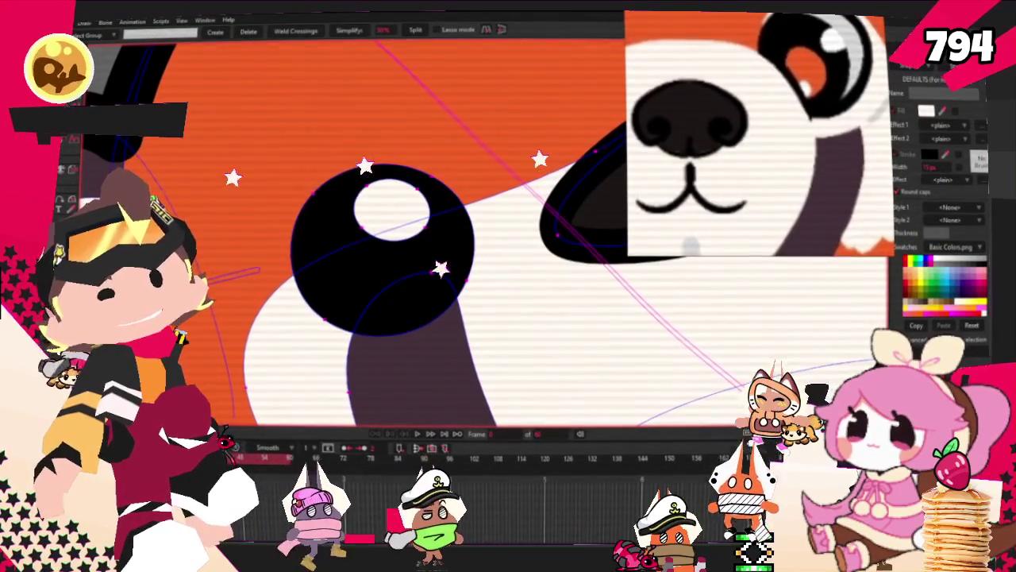
{"action": "scroll", "coordinate": [167, 239], "scroll_direction": "down", "scroll_amount": 5}
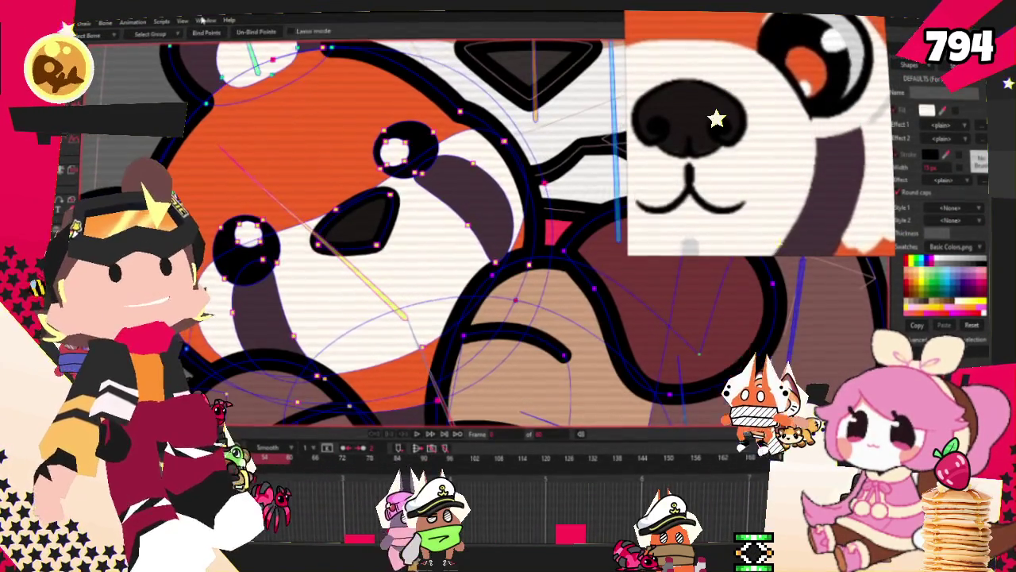
{"action": "scroll", "coordinate": [317, 224], "scroll_direction": "down", "scroll_amount": 3}
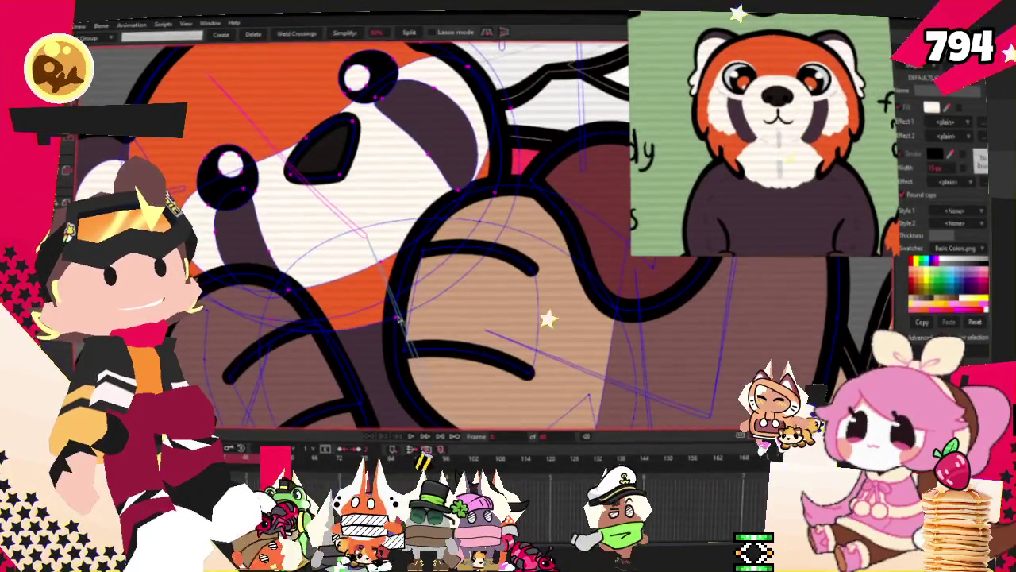
Adjust the plush's paw and body points with Transform Points
{"action": "key", "text": "t"}
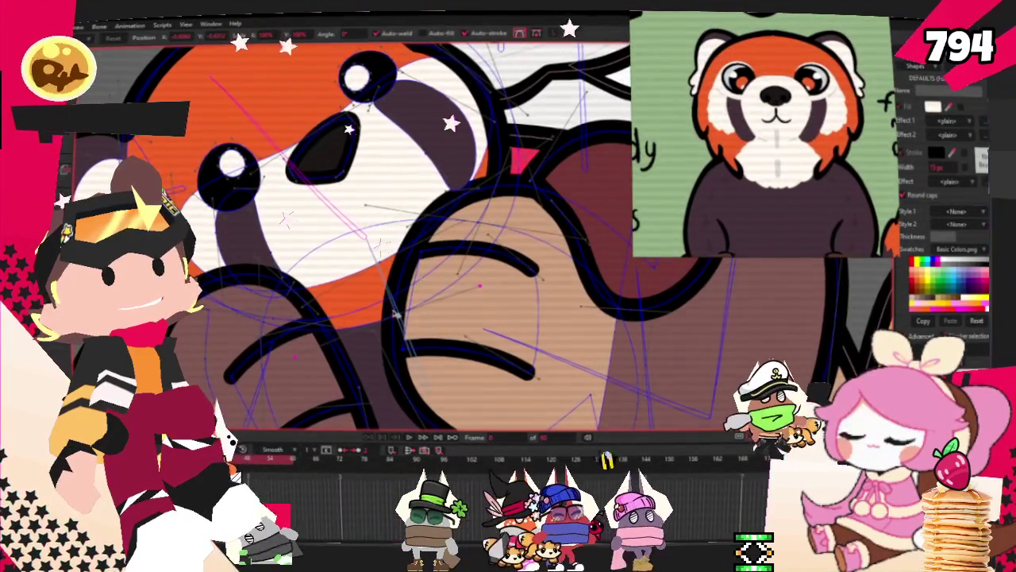
{"action": "scroll", "coordinate": [340, 293], "scroll_direction": "up", "scroll_amount": 2}
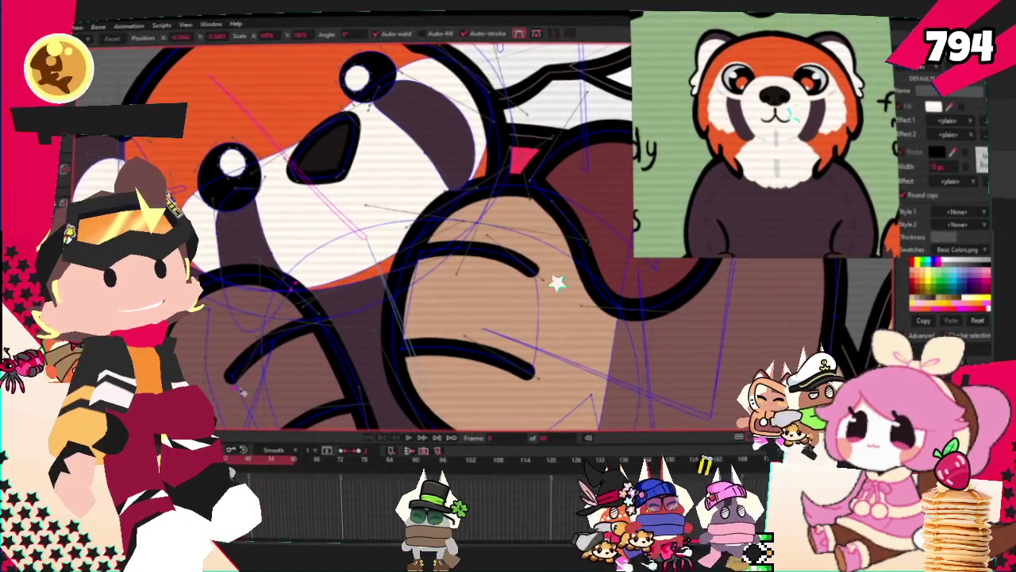
{"action": "scroll", "coordinate": [318, 287], "scroll_direction": "up", "scroll_amount": 2}
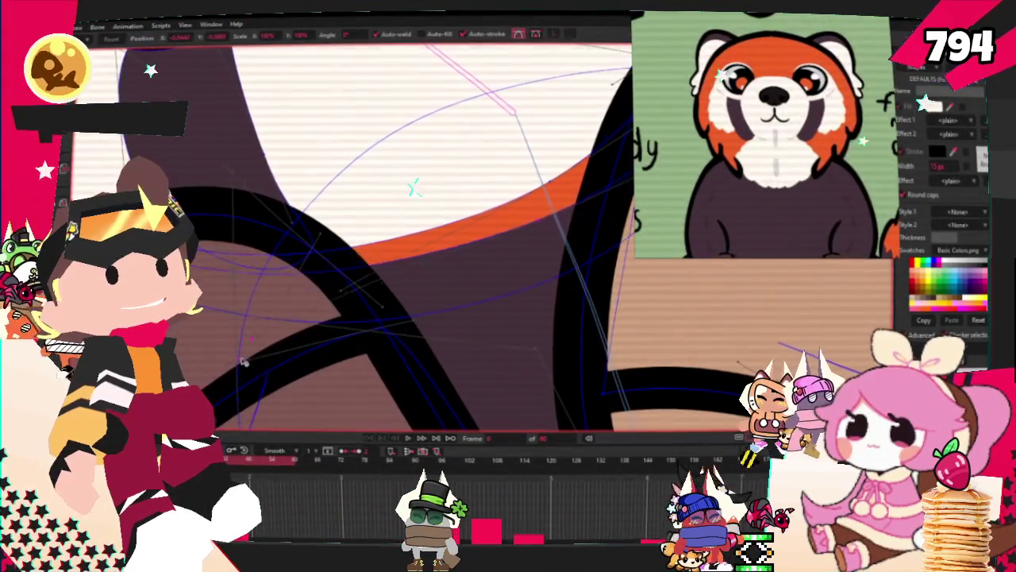
{"action": "scroll", "coordinate": [309, 287], "scroll_direction": "down", "scroll_amount": 2}
{"action": "scroll", "coordinate": [400, 250], "scroll_direction": "up", "scroll_amount": 2}
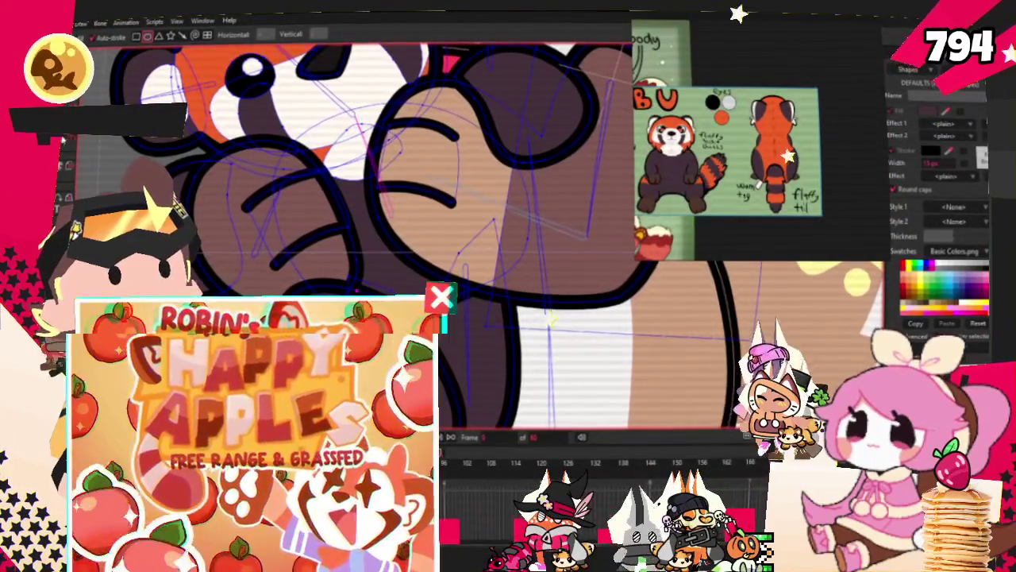
Draw an orange tail shape and position it tucked beneath the paws
{"action": "key", "text": "g"}
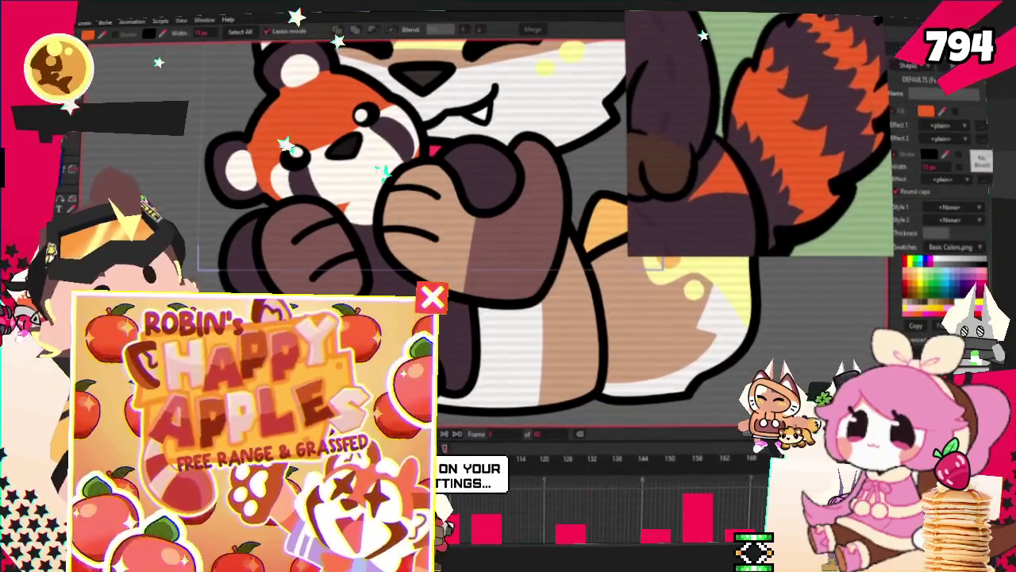
{"action": "key", "text": "r"}
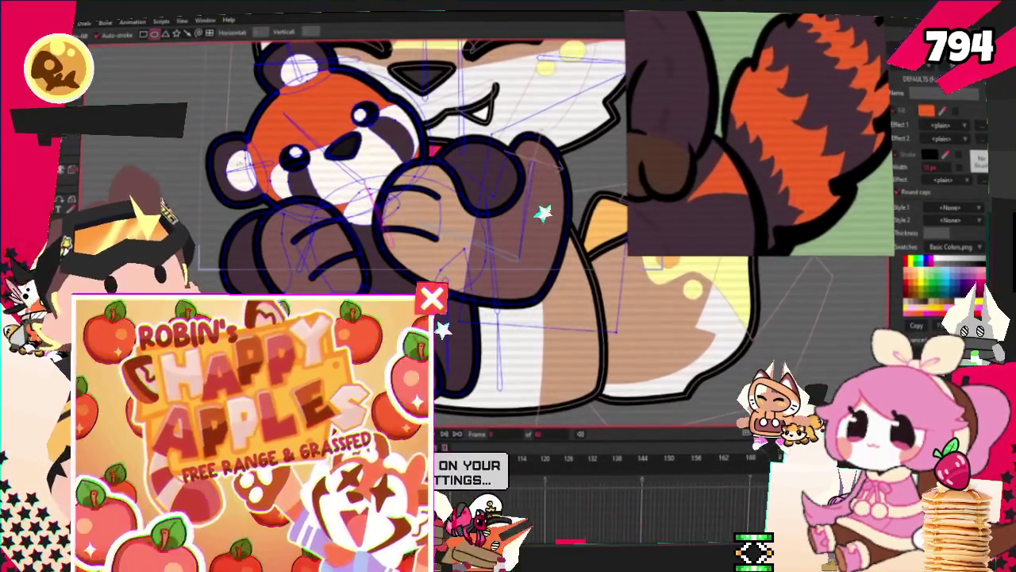
{"action": "scroll", "coordinate": [294, 164], "scroll_direction": "up", "scroll_amount": 3}
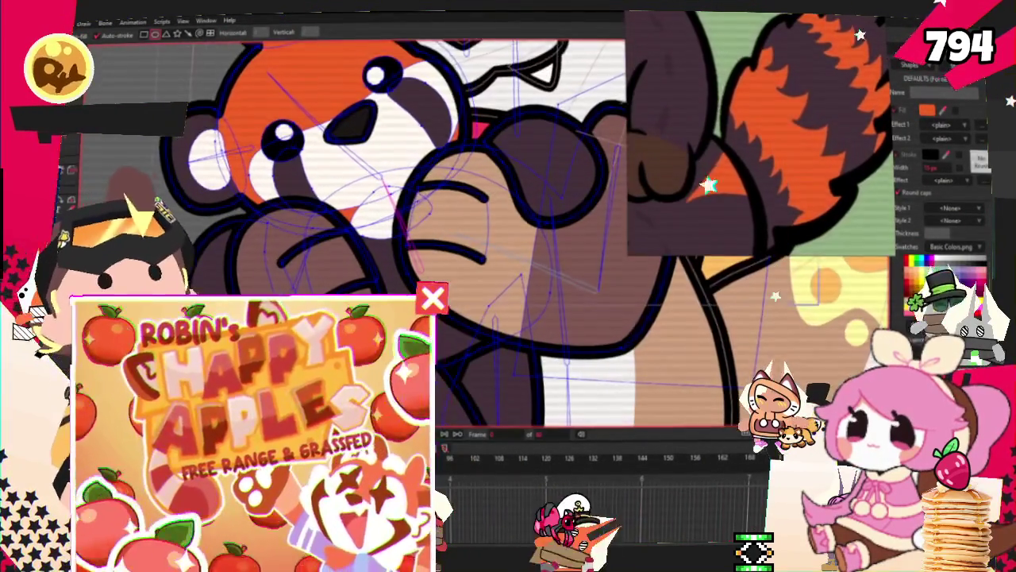
{"action": "key", "text": "t"}
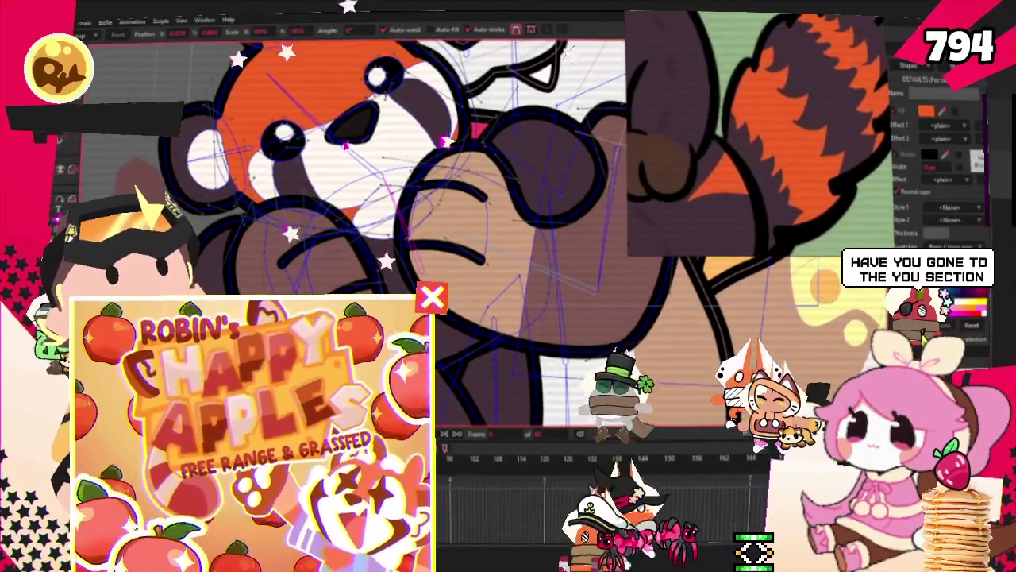
{"action": "scroll", "coordinate": [553, 243], "scroll_direction": "up", "scroll_amount": 2}
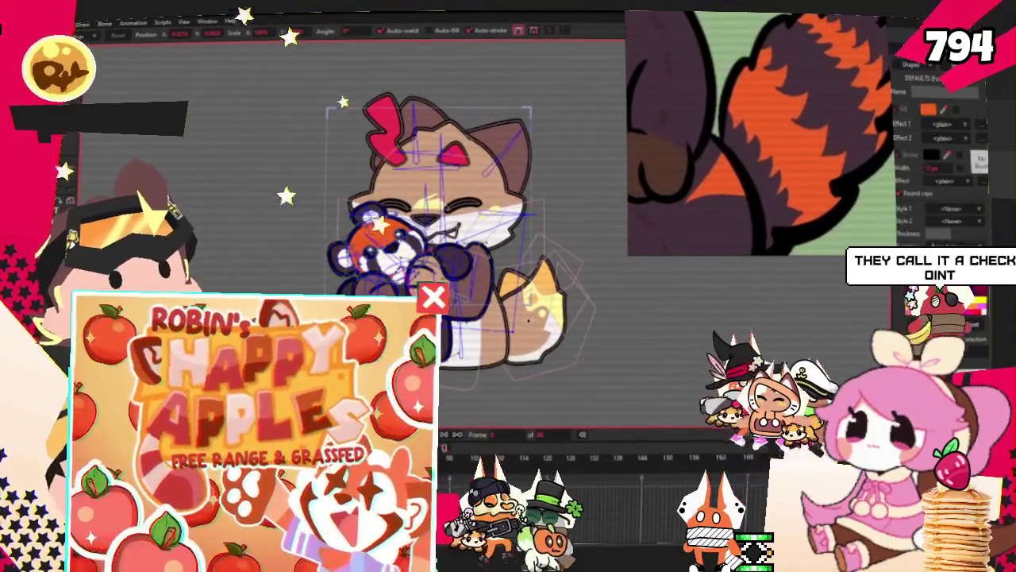
Return to the previous keyframe and nudge the orange tail so it peeks below the paw
{"action": "scroll", "coordinate": [564, 306], "scroll_direction": "up", "scroll_amount": 2}
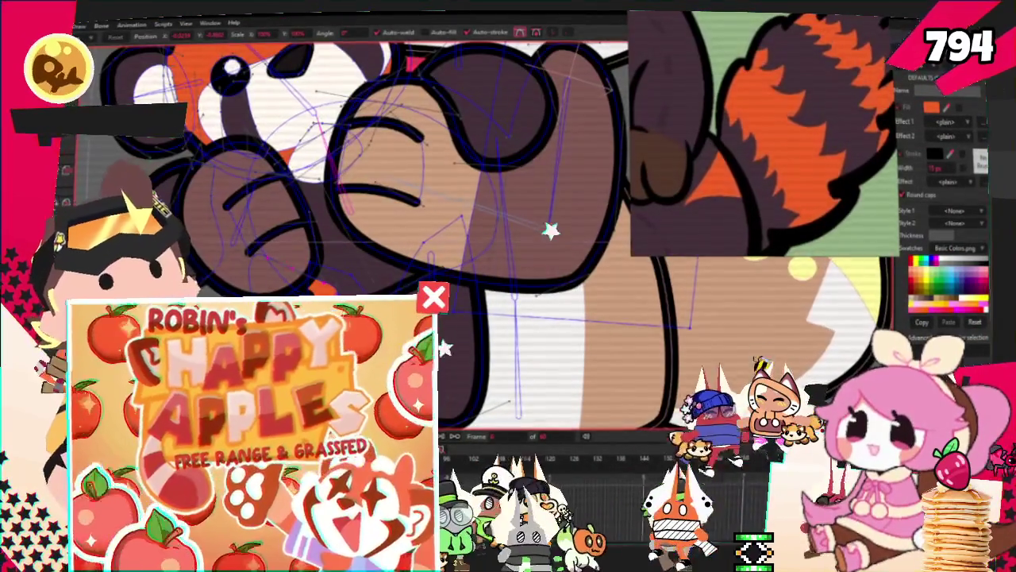
{"action": "key", "text": "z"}
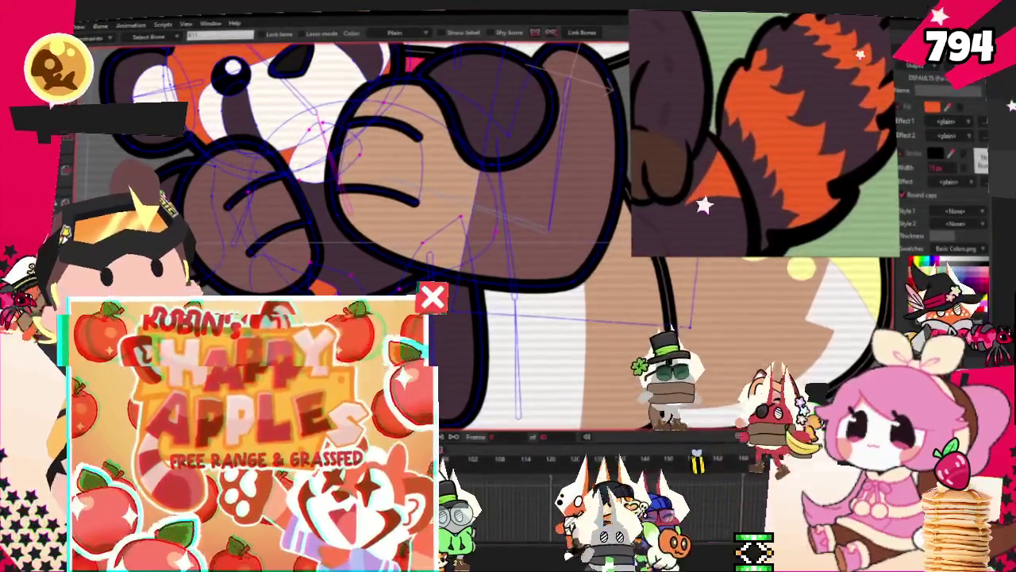
{"action": "key", "text": "g"}
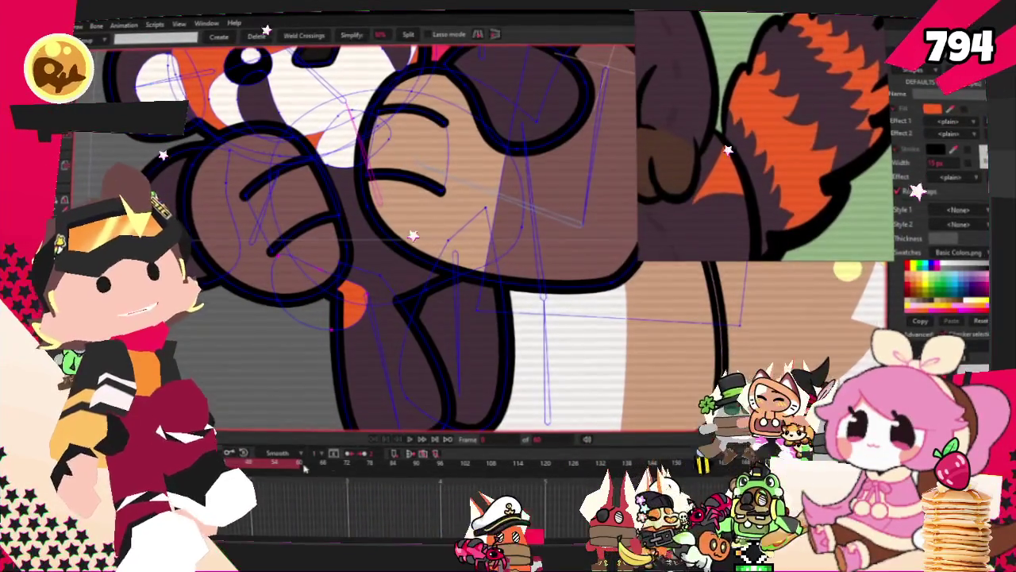
{"action": "left_click", "coordinate": [408, 439]}
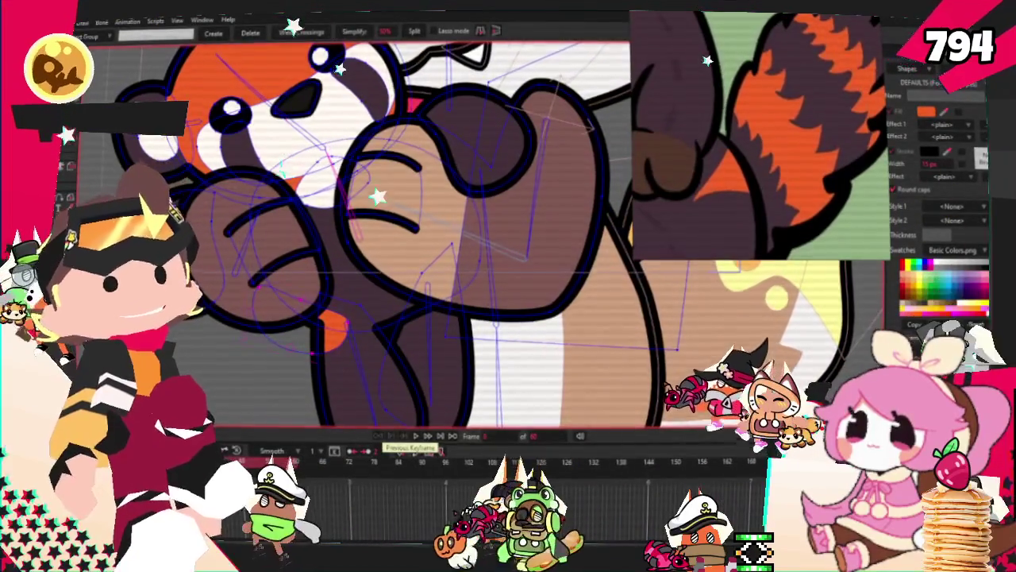
{"action": "key", "text": "t"}
{"action": "left_click", "coordinate": [412, 438]}
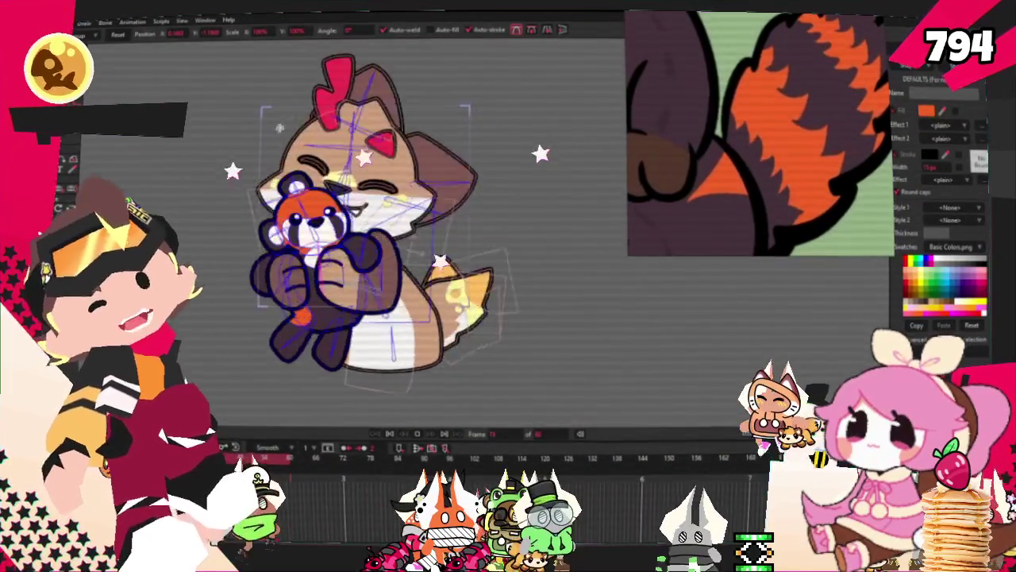
{"action": "scroll", "coordinate": [697, 171], "scroll_direction": "down", "scroll_amount": 3}
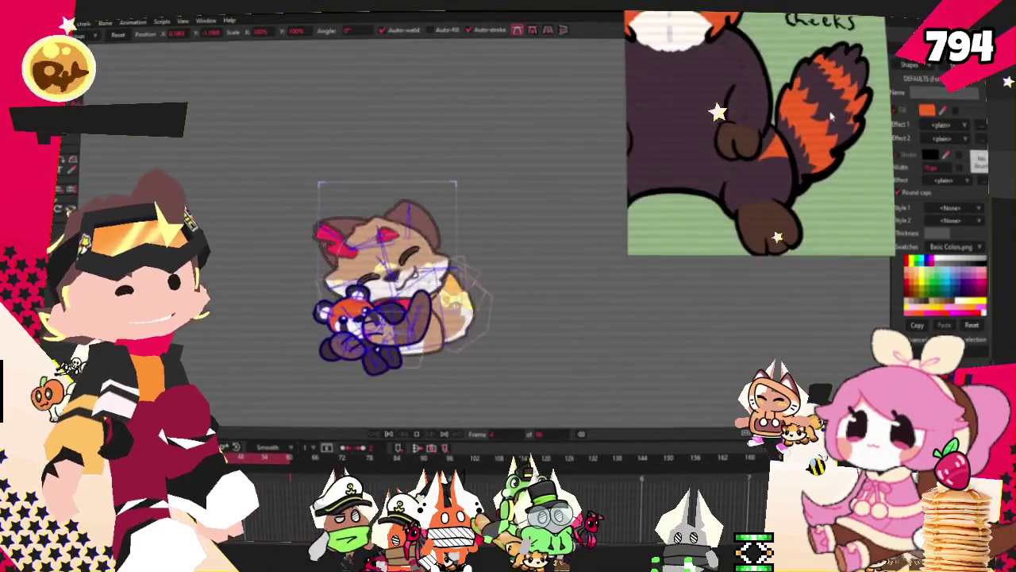
{"action": "scroll", "coordinate": [813, 115], "scroll_direction": "down", "scroll_amount": 2}
{"action": "scroll", "coordinate": [755, 135], "scroll_direction": "up", "scroll_amount": 2}
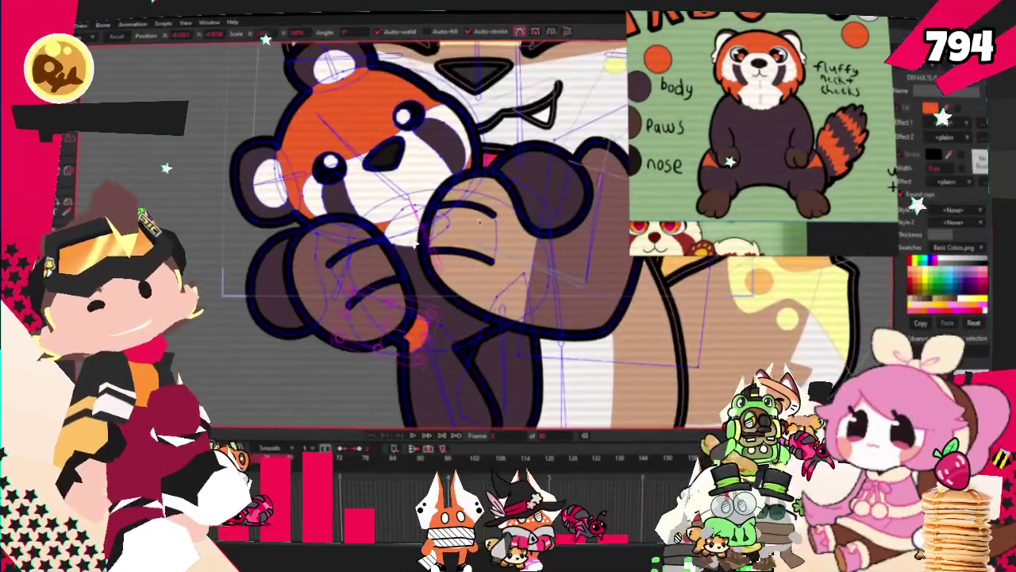
{"action": "key", "text": "q"}
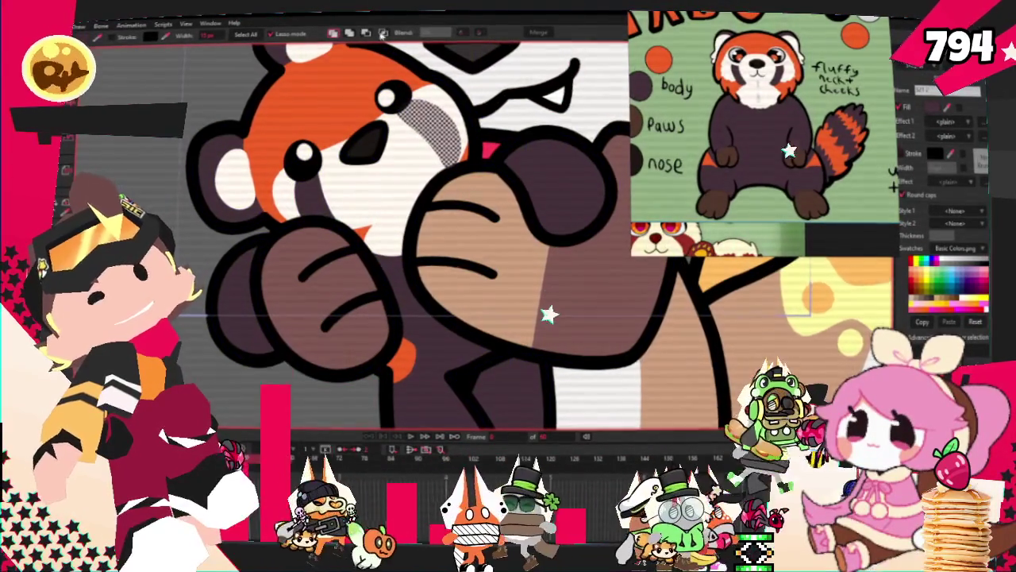
{"action": "left_click", "coordinate": [363, 70]}
{"action": "left_click", "coordinate": [363, 70]}
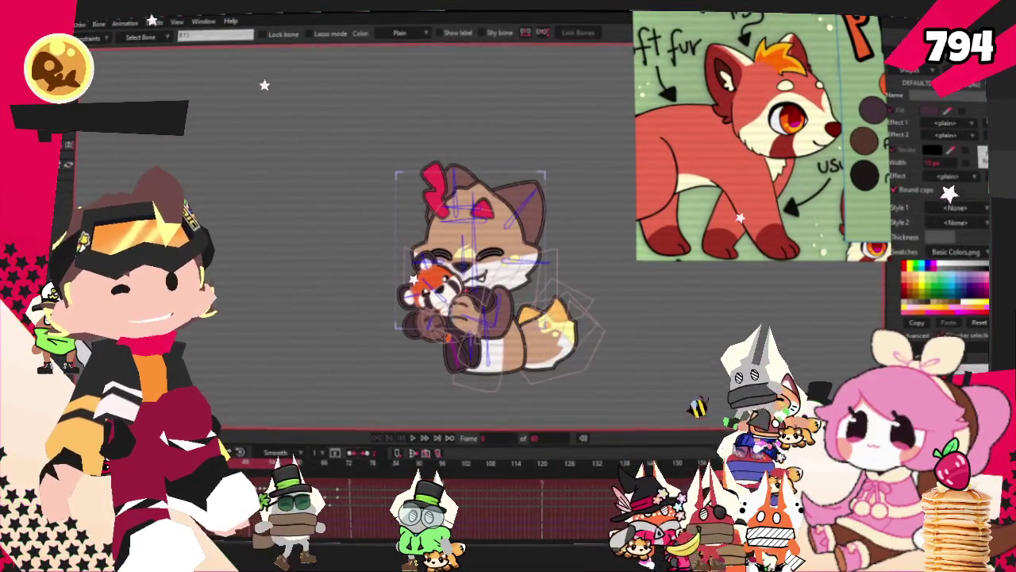
{"action": "scroll", "coordinate": [498, 318], "scroll_direction": "up", "scroll_amount": 5}
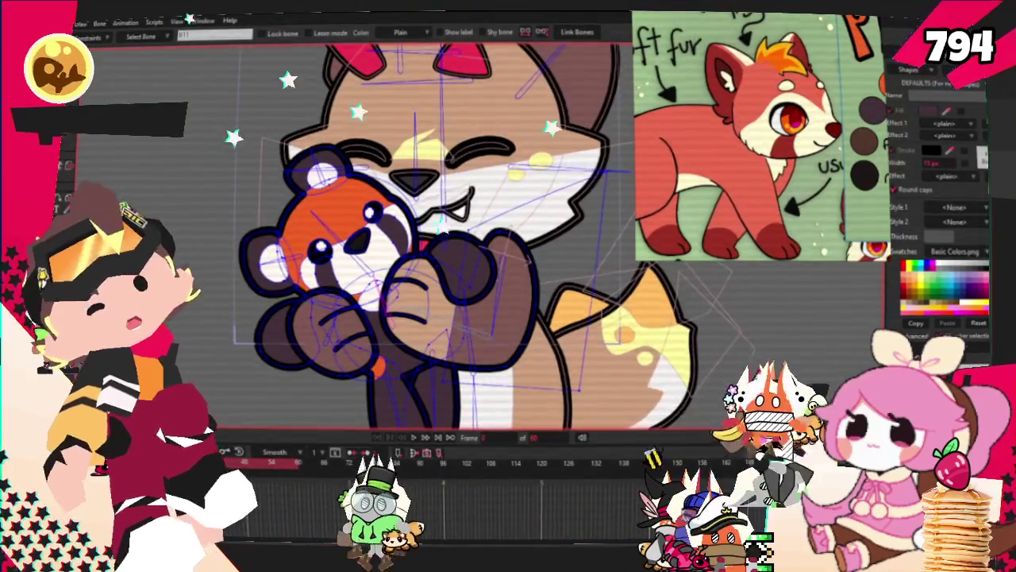
{"action": "key", "text": "t"}
{"action": "left_click_drag", "start_coordinate": [557, 248], "coordinate": [551, 299]}
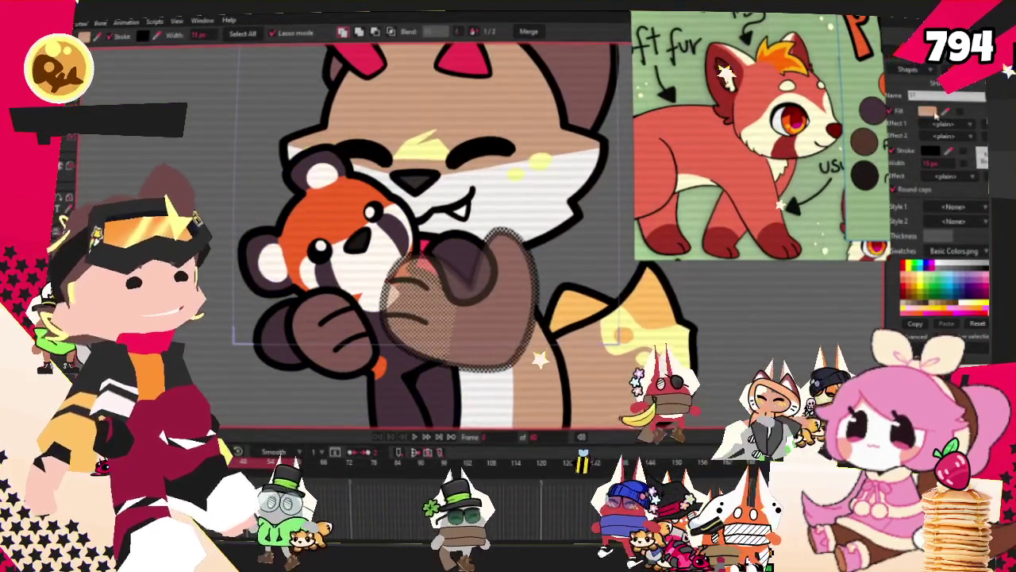
{"action": "key", "text": "space"}
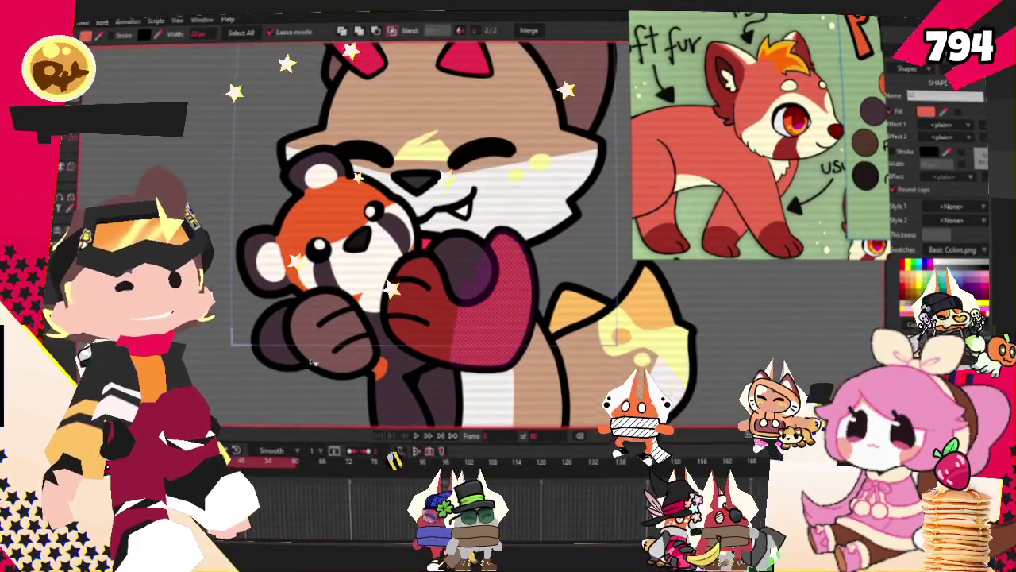
{"action": "left_click_drag", "start_coordinate": [350, 294], "coordinate": [341, 305]}
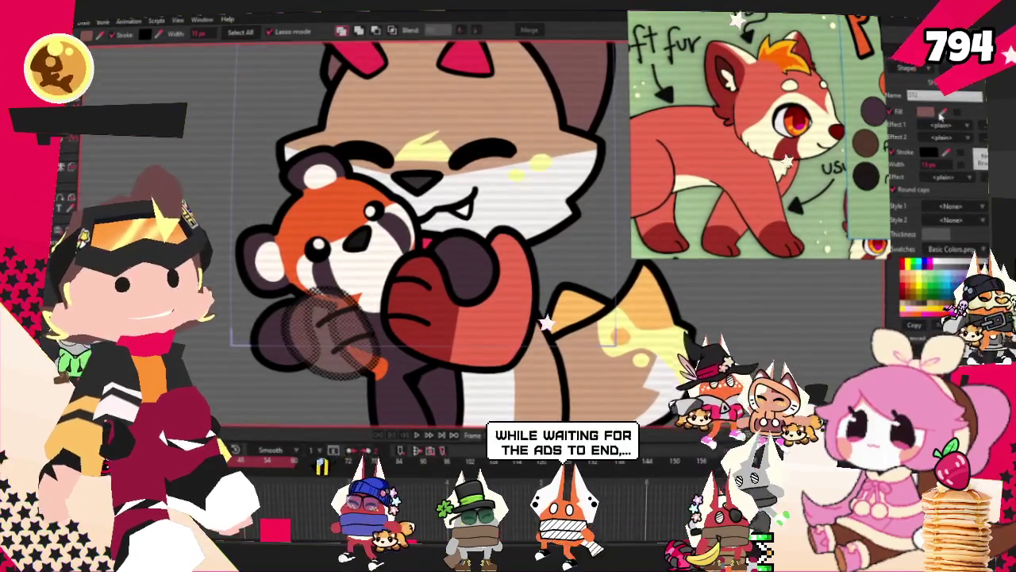
{"action": "scroll", "coordinate": [598, 171], "scroll_direction": "down", "scroll_amount": 2}
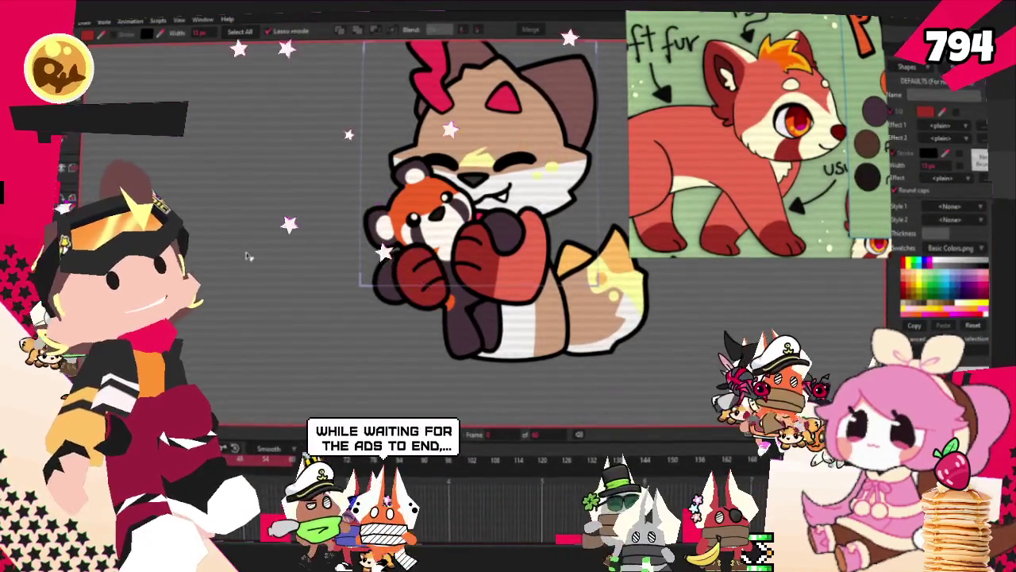
{"action": "scroll", "coordinate": [450, 300], "scroll_direction": "up", "scroll_amount": 2}
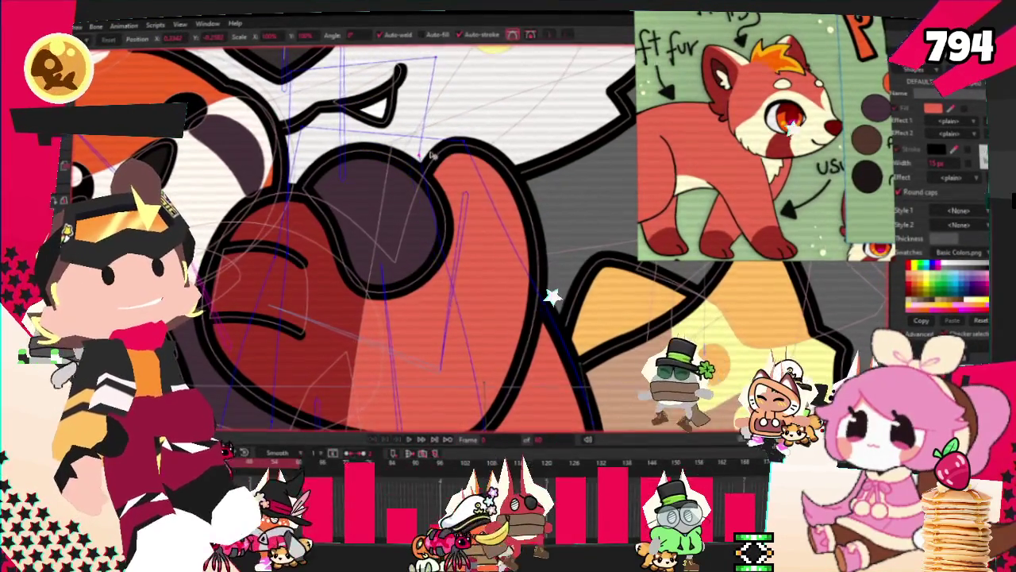
{"action": "scroll", "coordinate": [386, 394], "scroll_direction": "down", "scroll_amount": 3}
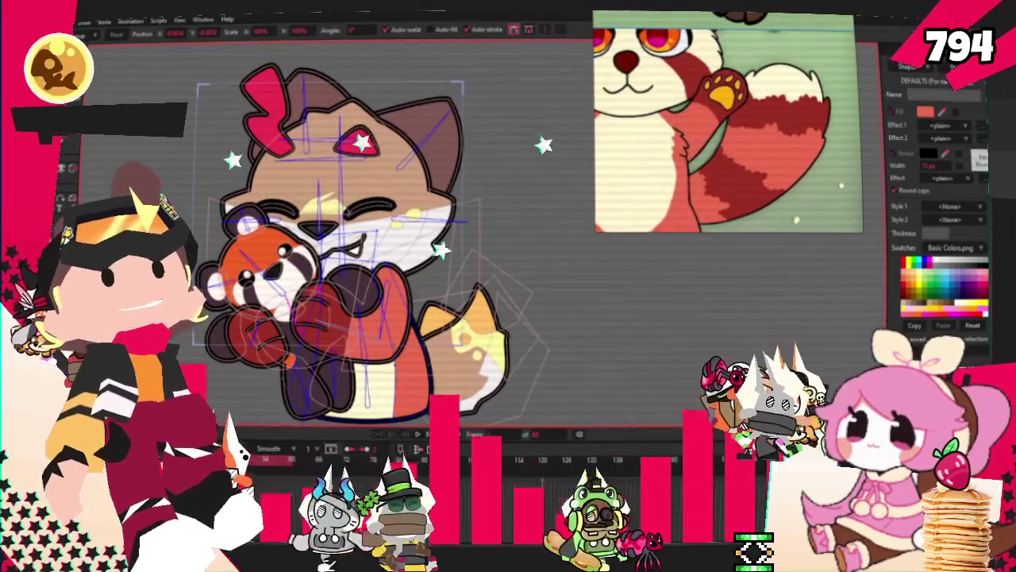
Select the tail layer and clear any existing point and shape selections
{"action": "left_click", "coordinate": [468, 342]}
{"action": "scroll", "coordinate": [468, 397], "scroll_direction": "up", "scroll_amount": 2}
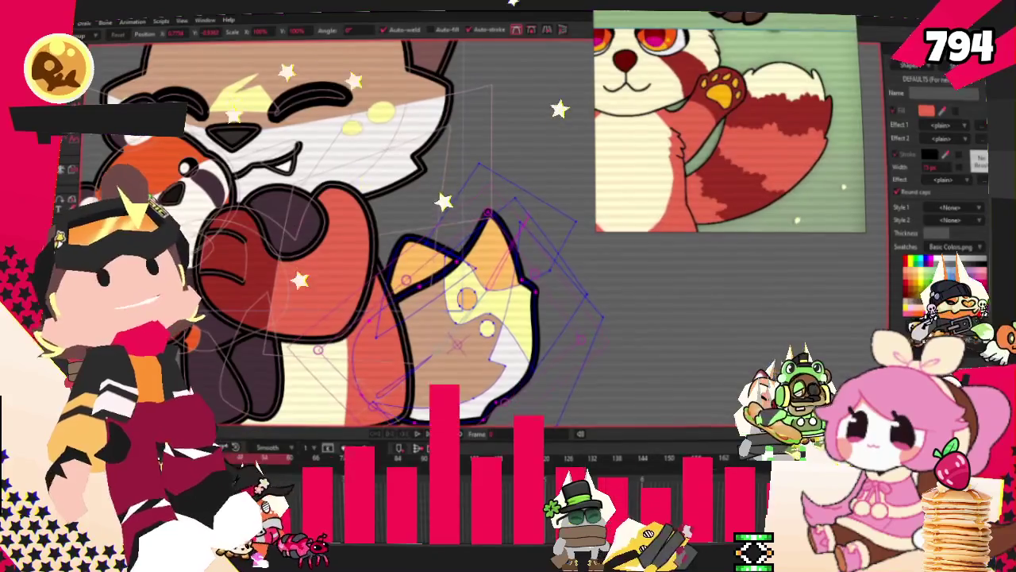
{"action": "key", "text": "g"}
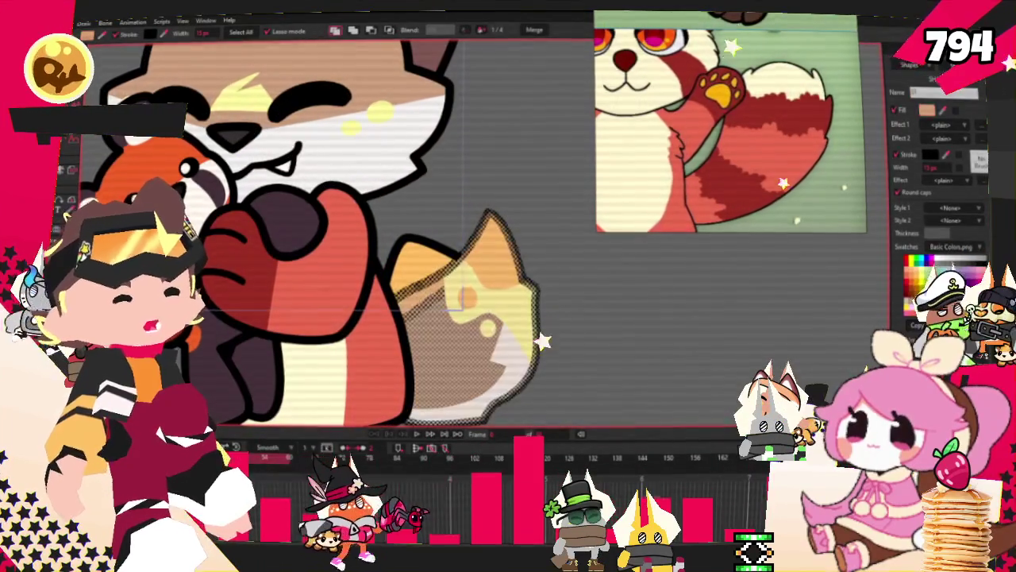
{"action": "left_click", "coordinate": [568, 336]}
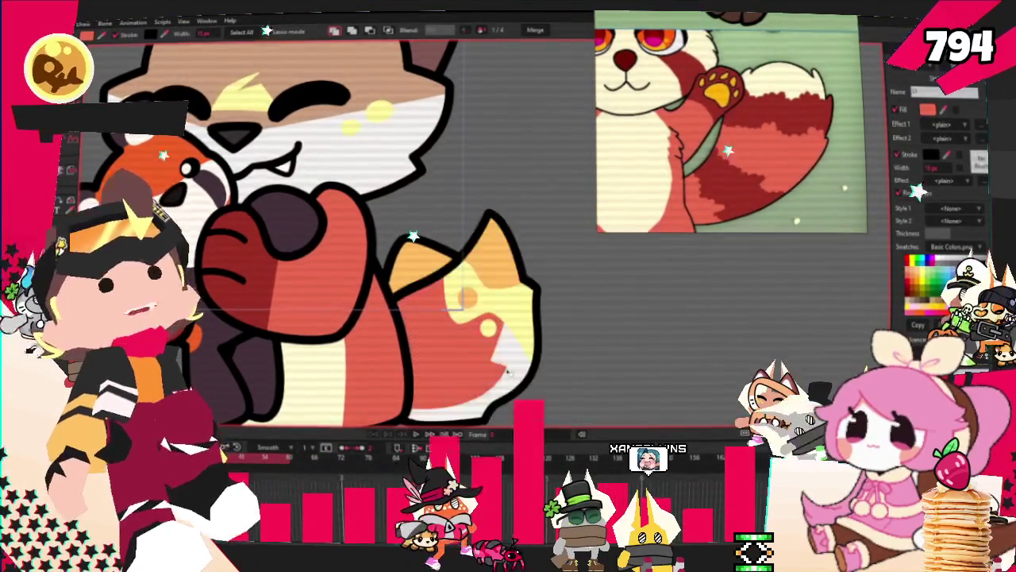
{"action": "key", "text": "g"}
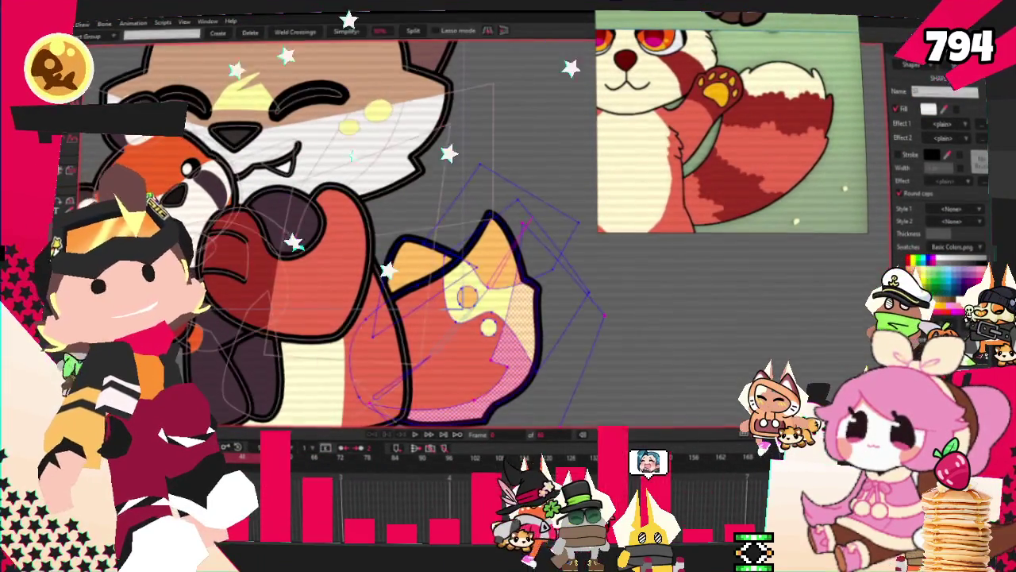
{"action": "scroll", "coordinate": [453, 184], "scroll_direction": "down", "scroll_amount": 1}
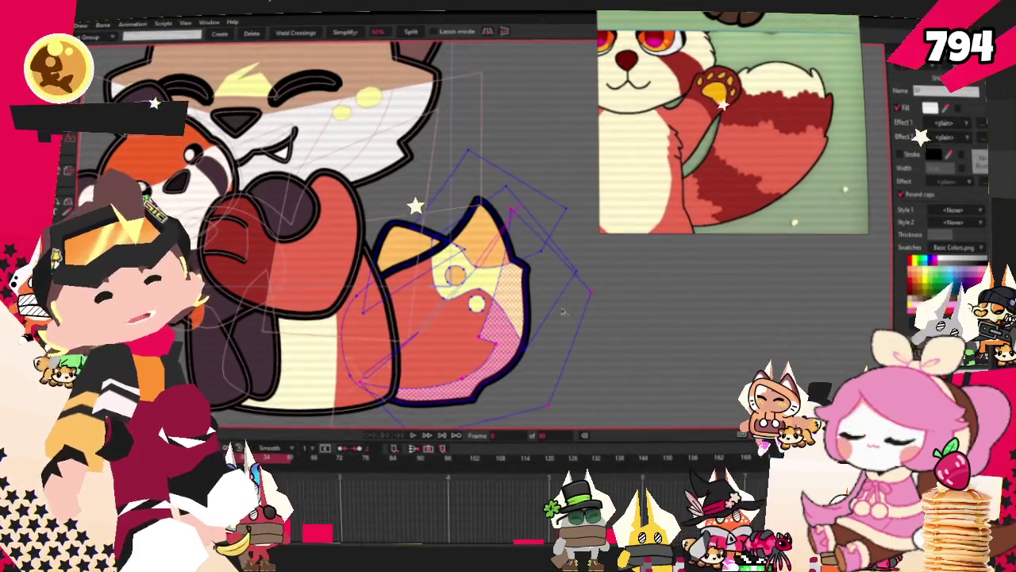
{"action": "left_click", "coordinate": [509, 340]}
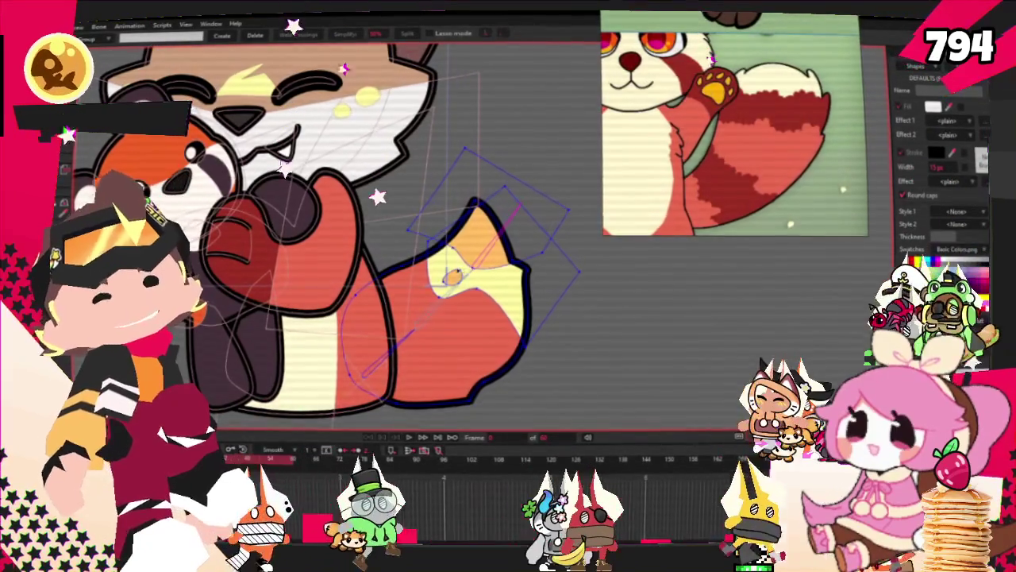
{"action": "scroll", "coordinate": [449, 274], "scroll_direction": "up", "scroll_amount": 2}
{"action": "scroll", "coordinate": [449, 274], "scroll_direction": "up", "scroll_amount": 2}
{"action": "key", "text": "t"}
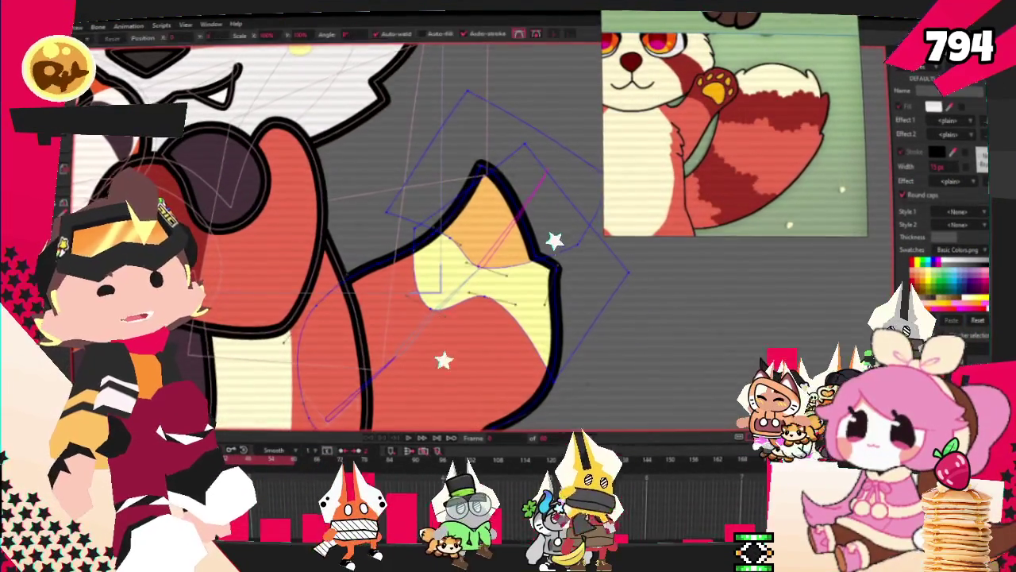
{"action": "scroll", "coordinate": [301, 193], "scroll_direction": "down", "scroll_amount": 5}
{"action": "scroll", "coordinate": [301, 193], "scroll_direction": "up", "scroll_amount": 3}
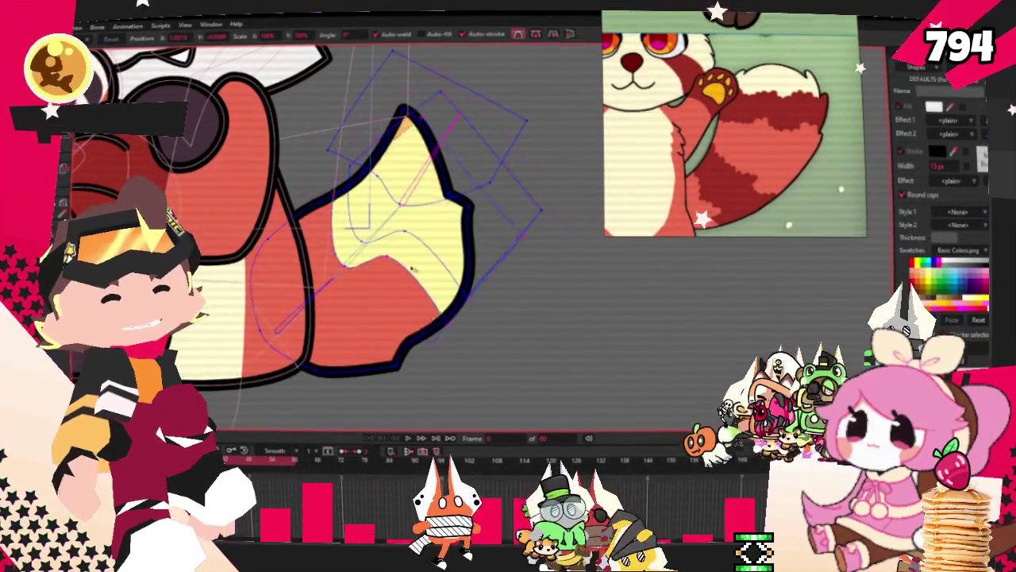
Recolour the tail fills dark red and red, with a cream tip instead of yellow
{"action": "key", "text": "q"}
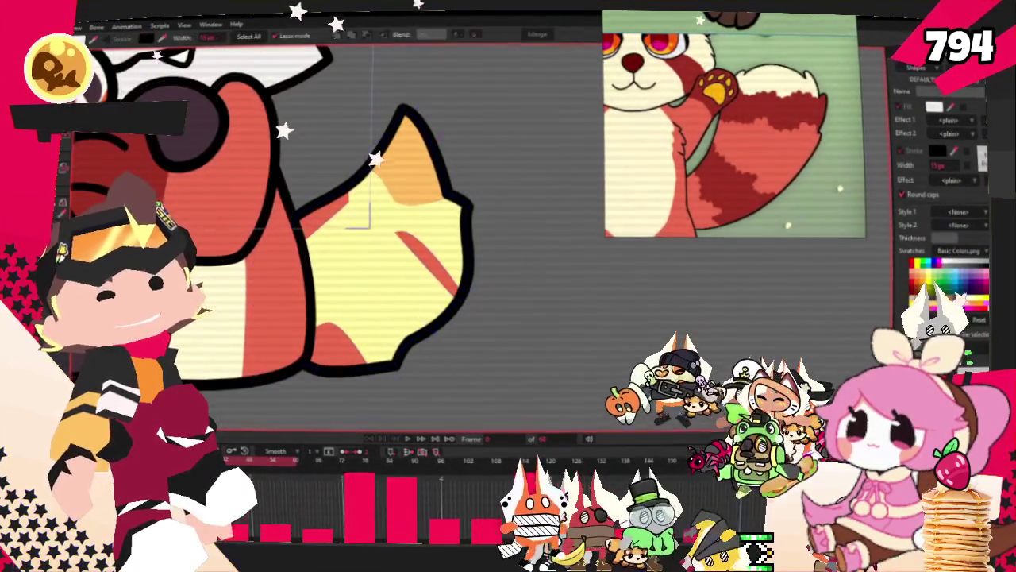
{"action": "left_click", "coordinate": [414, 252]}
{"action": "left_click", "coordinate": [413, 252]}
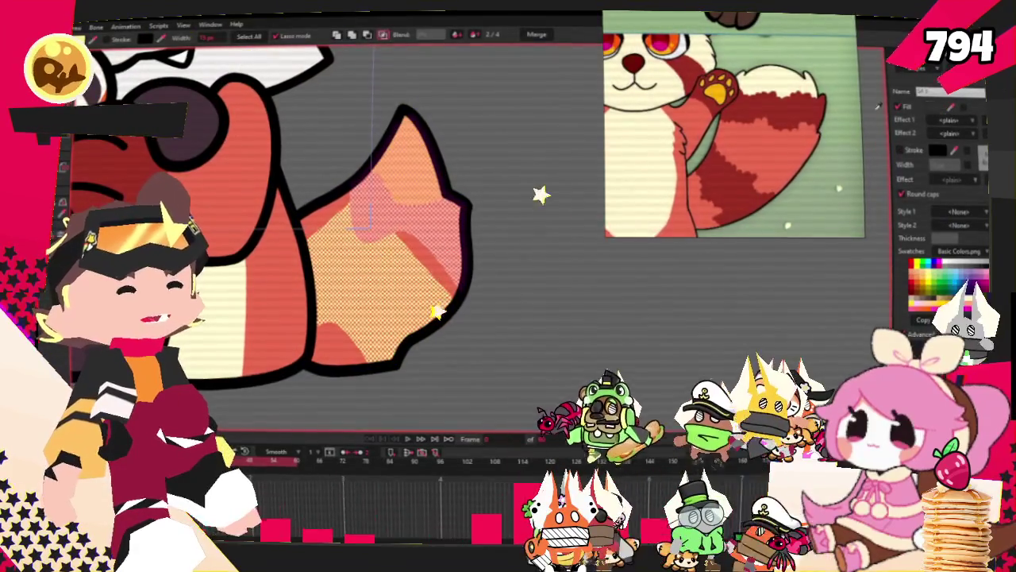
{"action": "left_click", "coordinate": [437, 148]}
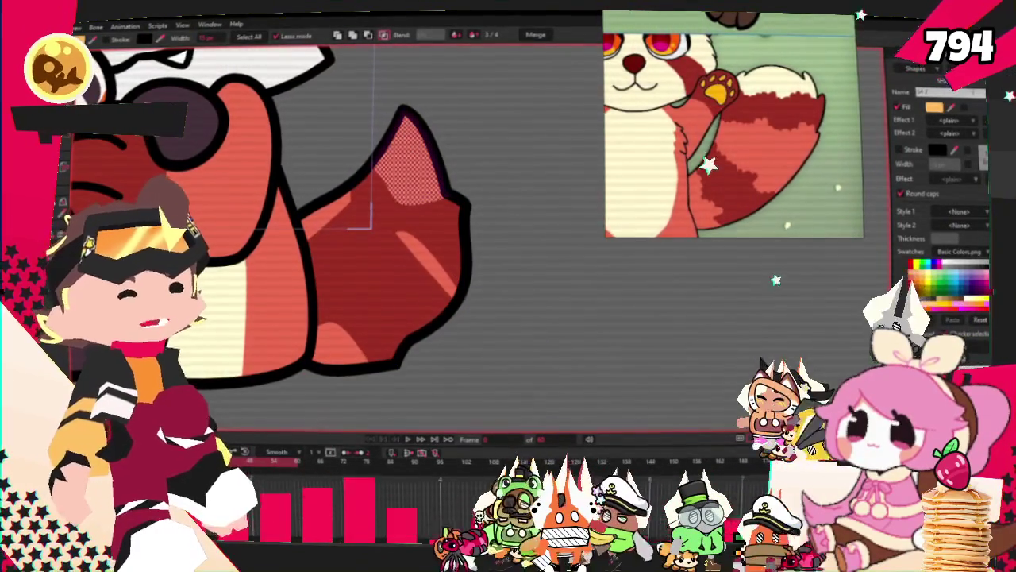
{"action": "left_click", "coordinate": [411, 254]}
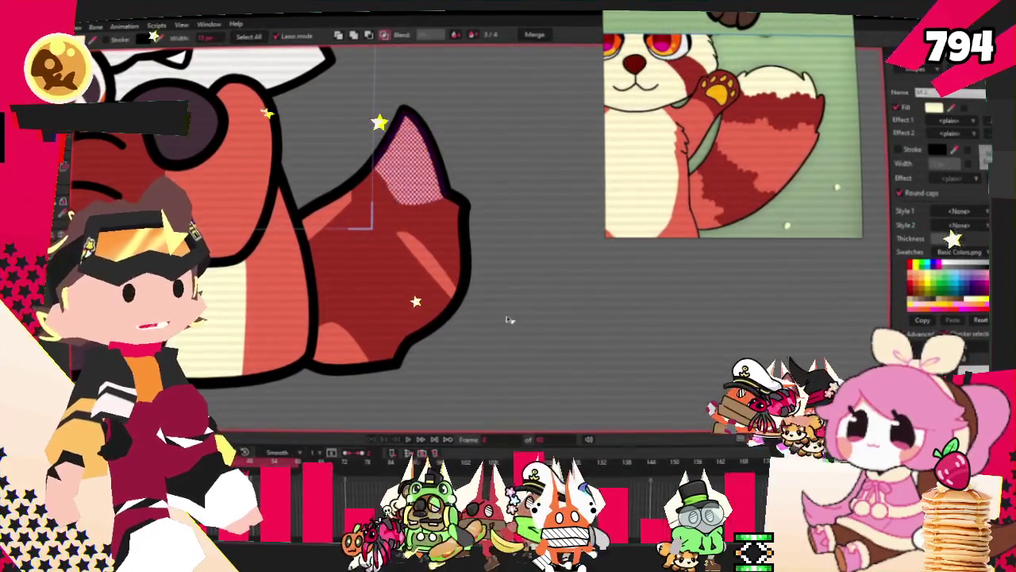
{"action": "key", "text": "t"}
{"action": "scroll", "coordinate": [508, 319], "scroll_direction": "down", "scroll_amount": 2}
{"action": "scroll", "coordinate": [508, 319], "scroll_direction": "down", "scroll_amount": 2}
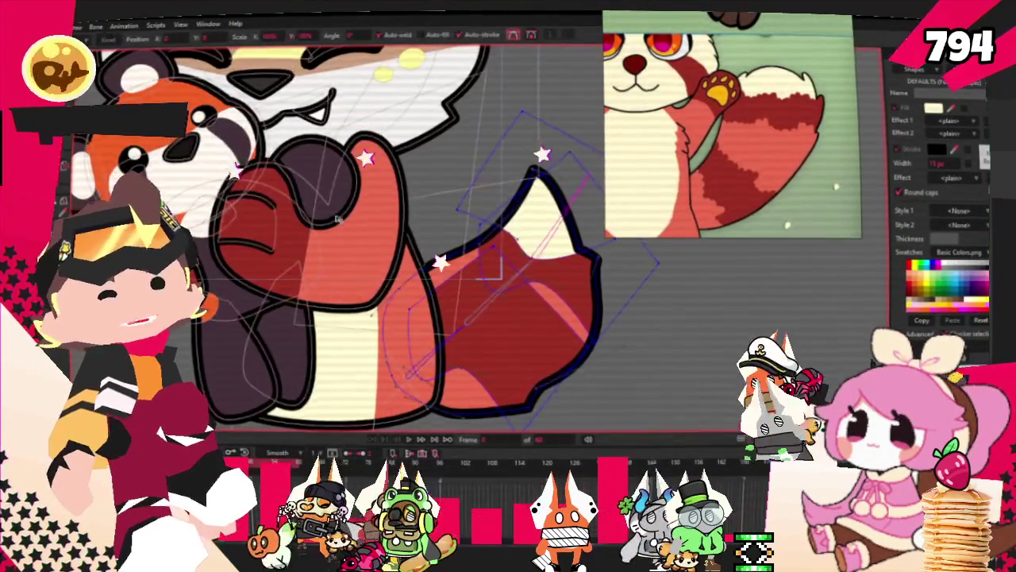
Drag the dark red edge points up into the cream tip to form a jagged fur edge
{"action": "scroll", "coordinate": [486, 252], "scroll_direction": "up", "scroll_amount": 2}
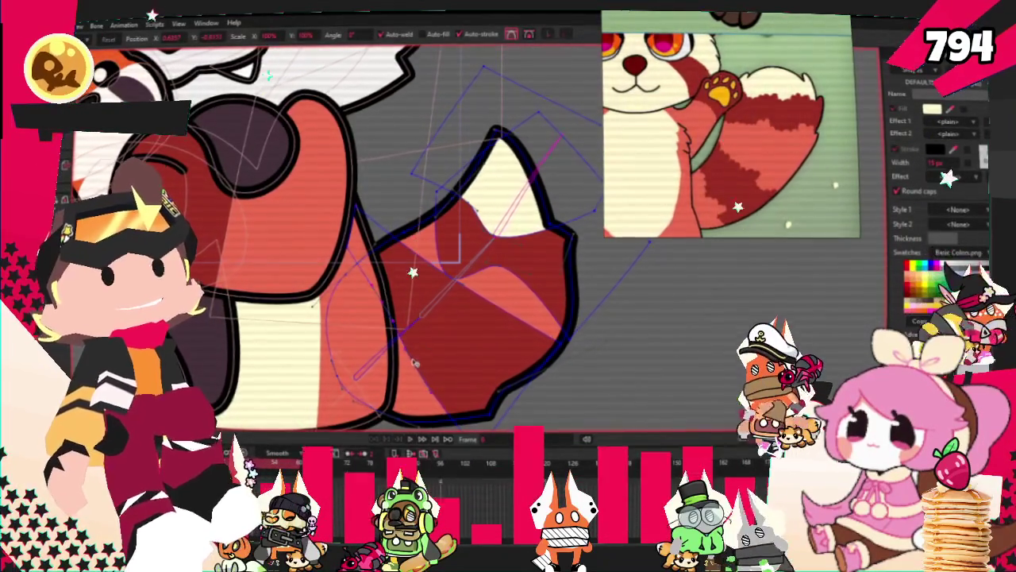
{"action": "scroll", "coordinate": [327, 212], "scroll_direction": "up", "scroll_amount": 1}
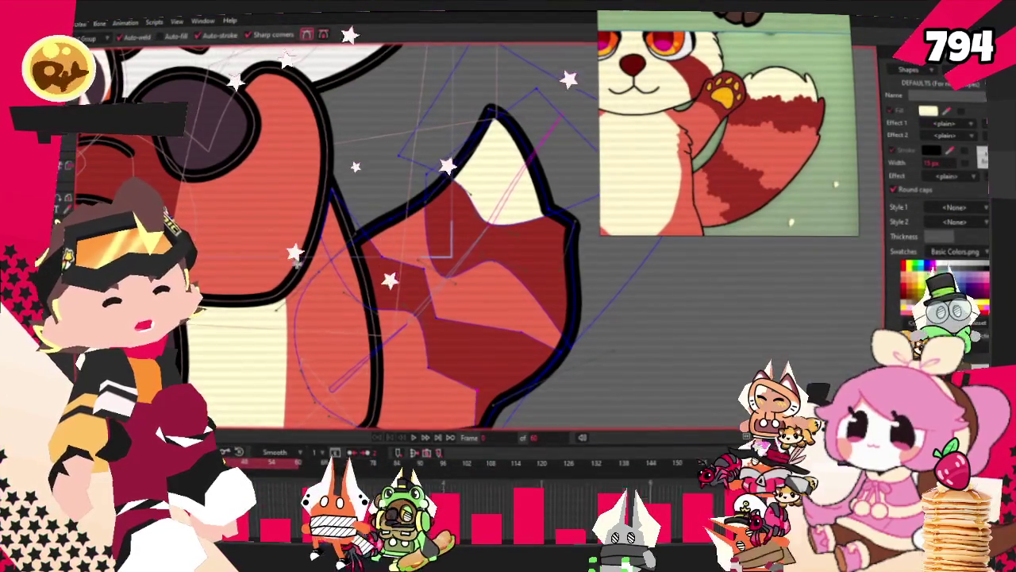
{"action": "key", "text": "c"}
{"action": "scroll", "coordinate": [550, 310], "scroll_direction": "up", "scroll_amount": 1}
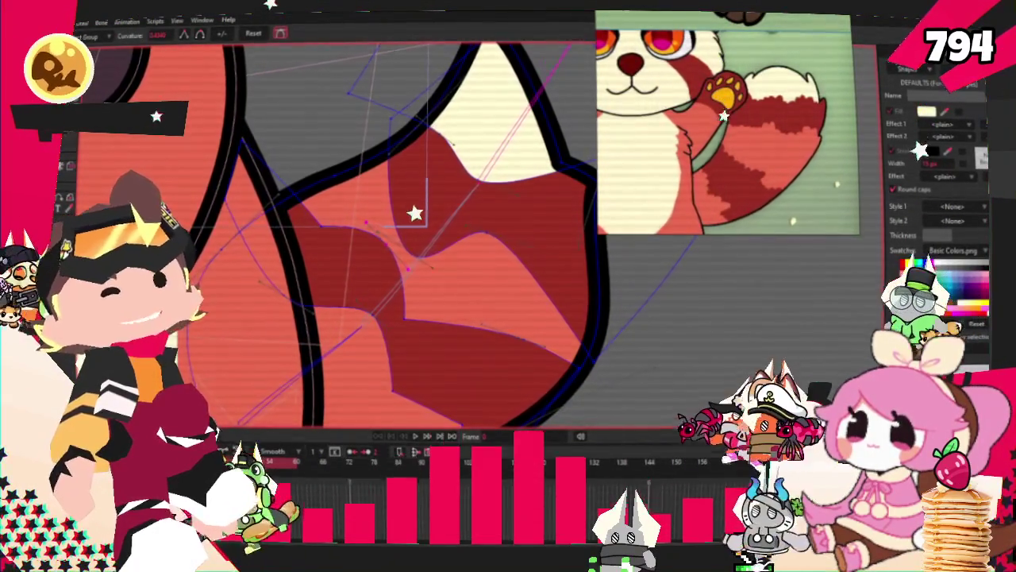
{"action": "key", "text": "t"}
{"action": "left_click_drag", "start_coordinate": [412, 258], "coordinate": [433, 208]}
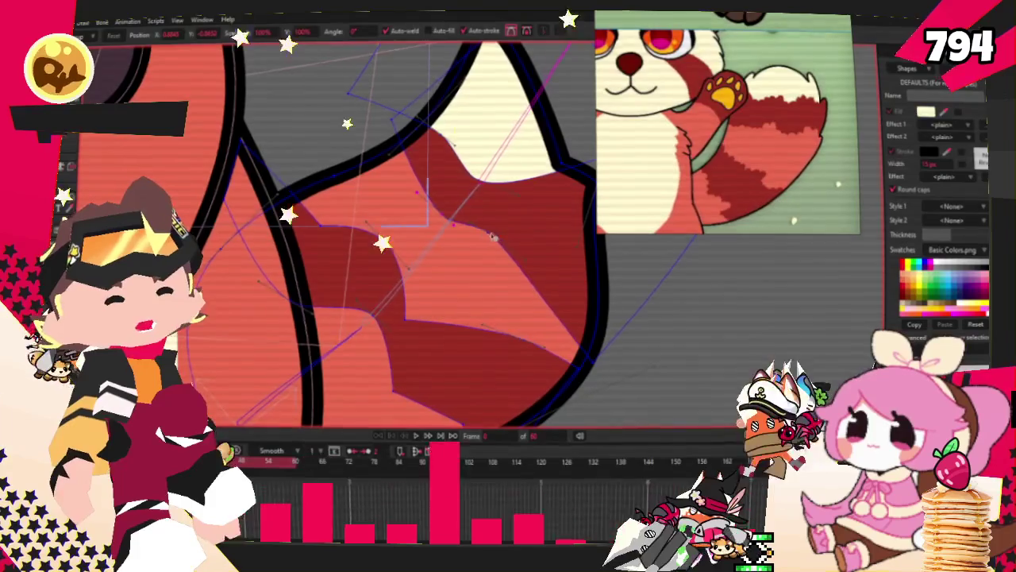
{"action": "scroll", "coordinate": [737, 299], "scroll_direction": "down", "scroll_amount": 1}
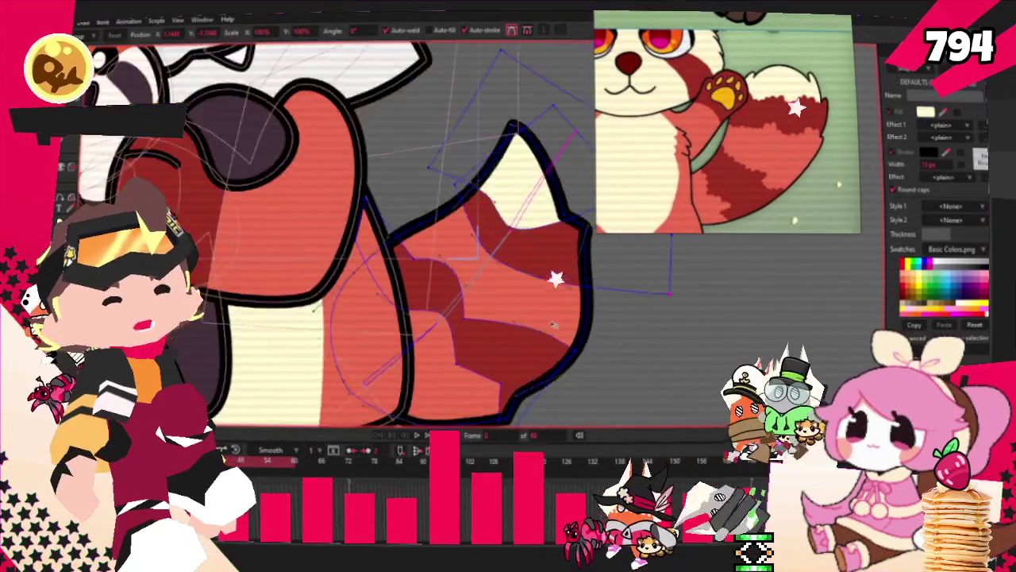
{"action": "left_click_drag", "start_coordinate": [576, 221], "coordinate": [557, 202]}
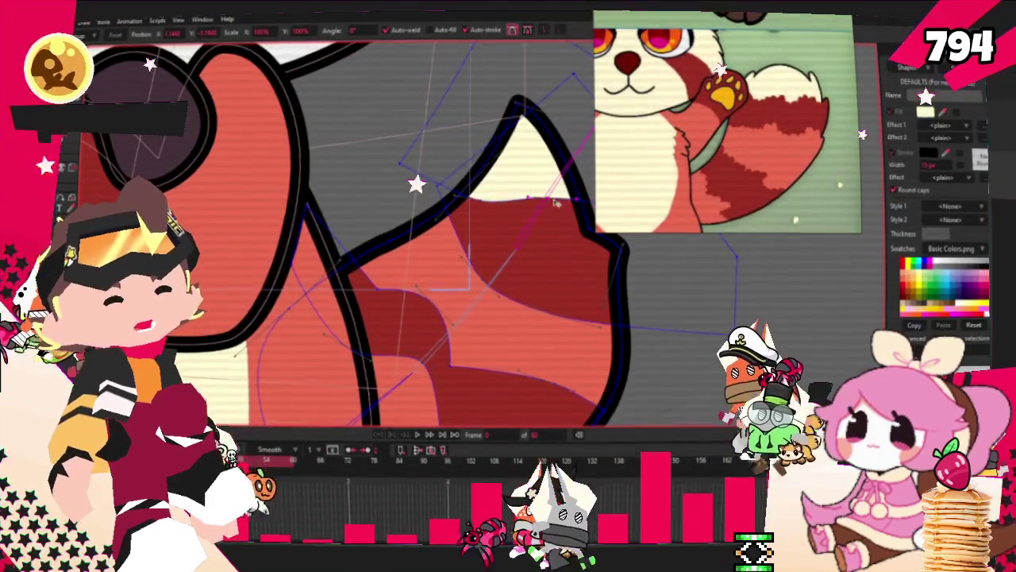
{"action": "scroll", "coordinate": [358, 239], "scroll_direction": "down", "scroll_amount": 3}
Widen the tail tip outward to the right and round out its right side
{"action": "scroll", "coordinate": [357, 238], "scroll_direction": "up", "scroll_amount": 3}
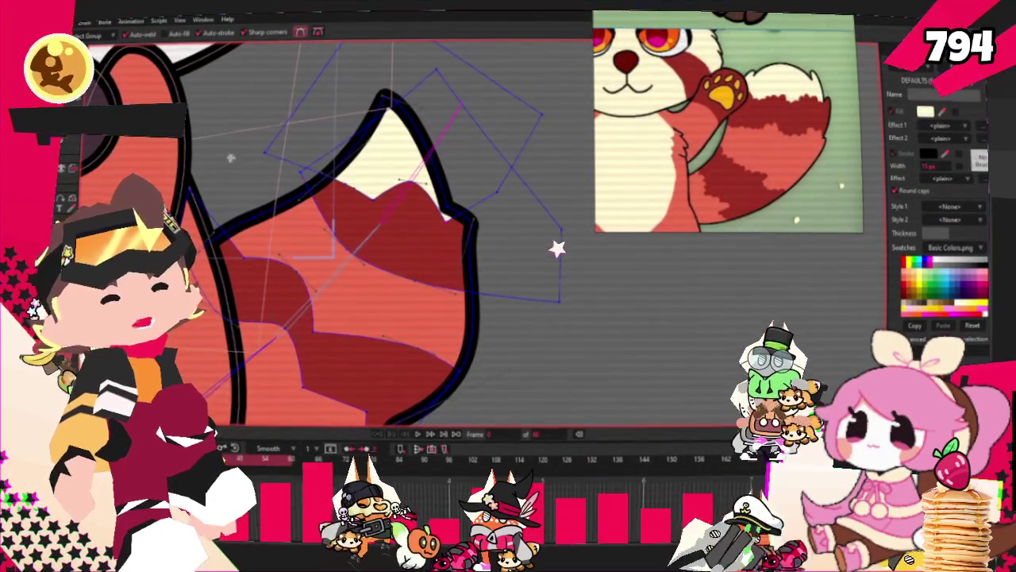
{"action": "key", "text": "t"}
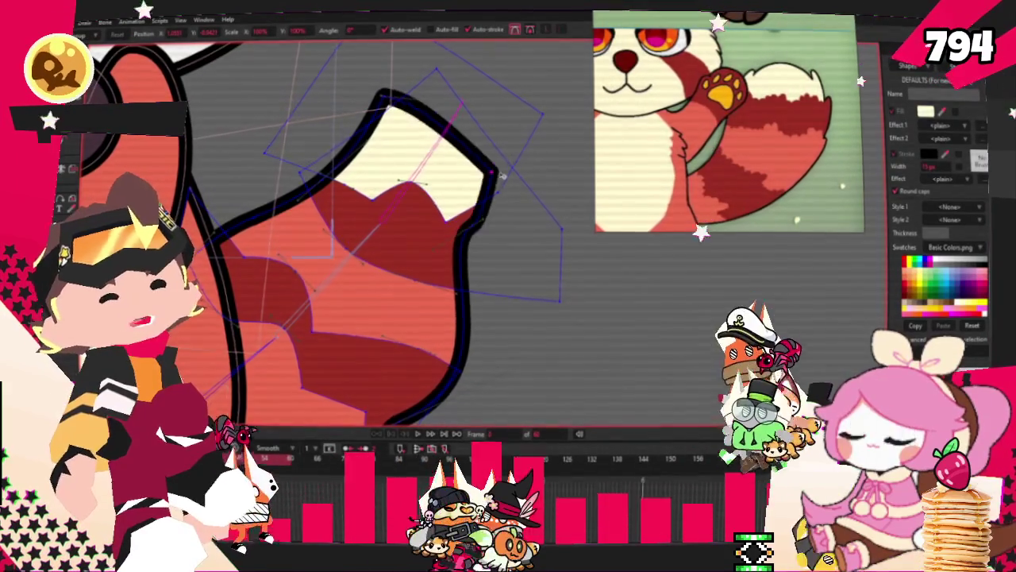
{"action": "mouse_move", "coordinate": [457, 216]}
{"action": "left_mouse_down"}
{"action": "mouse_move", "coordinate": [476, 231]}
{"action": "mouse_move", "coordinate": [493, 167]}
{"action": "left_mouse_up"}
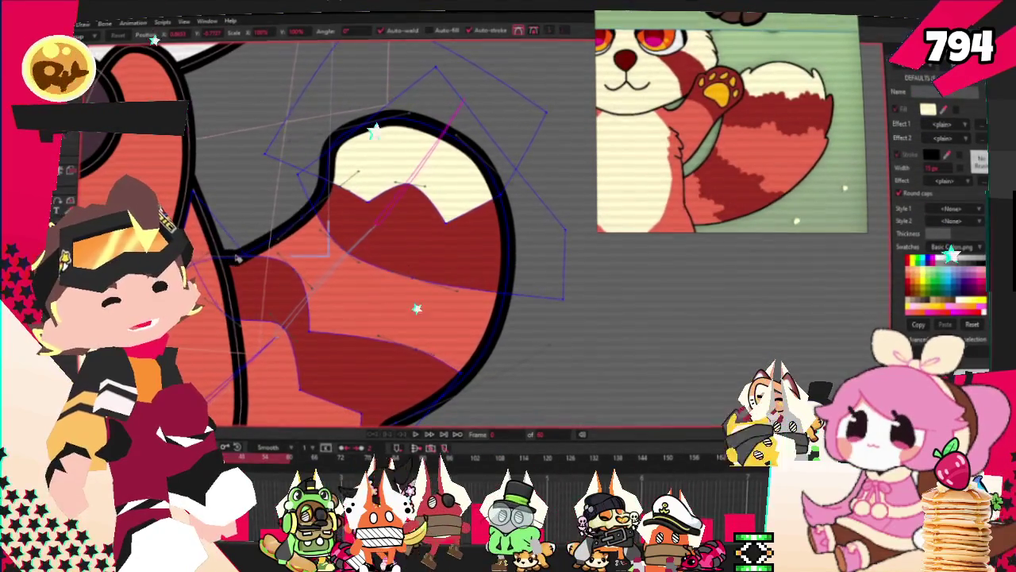
{"action": "scroll", "coordinate": [333, 195], "scroll_direction": "down", "scroll_amount": 1}
{"action": "left_click_drag", "start_coordinate": [384, 141], "coordinate": [468, 160]}
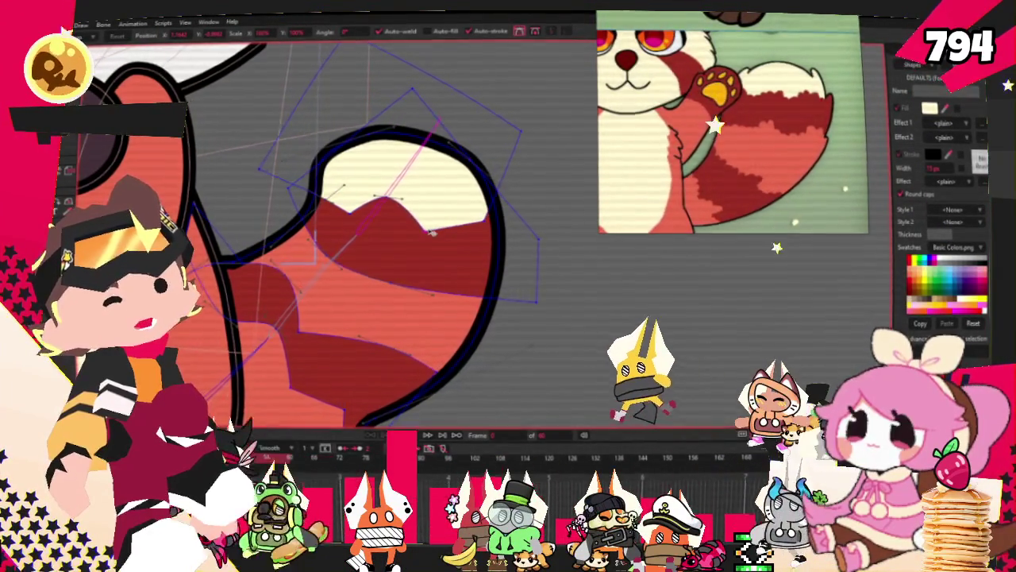
Shift a notch in the red edge and lift the salmon band's lower edge
{"action": "scroll", "coordinate": [414, 232], "scroll_direction": "up", "scroll_amount": 1}
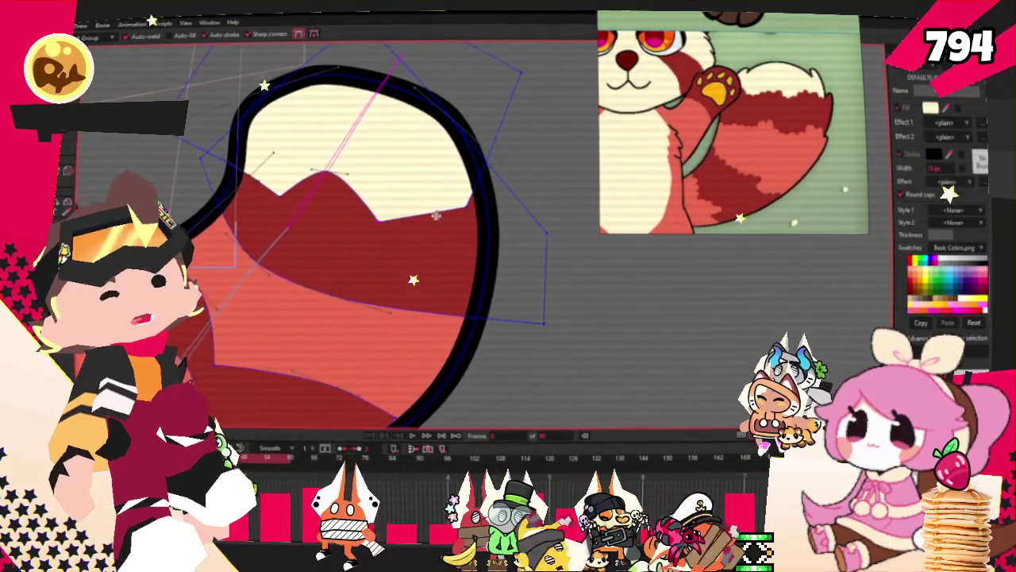
{"action": "left_click_drag", "start_coordinate": [440, 232], "coordinate": [458, 230]}
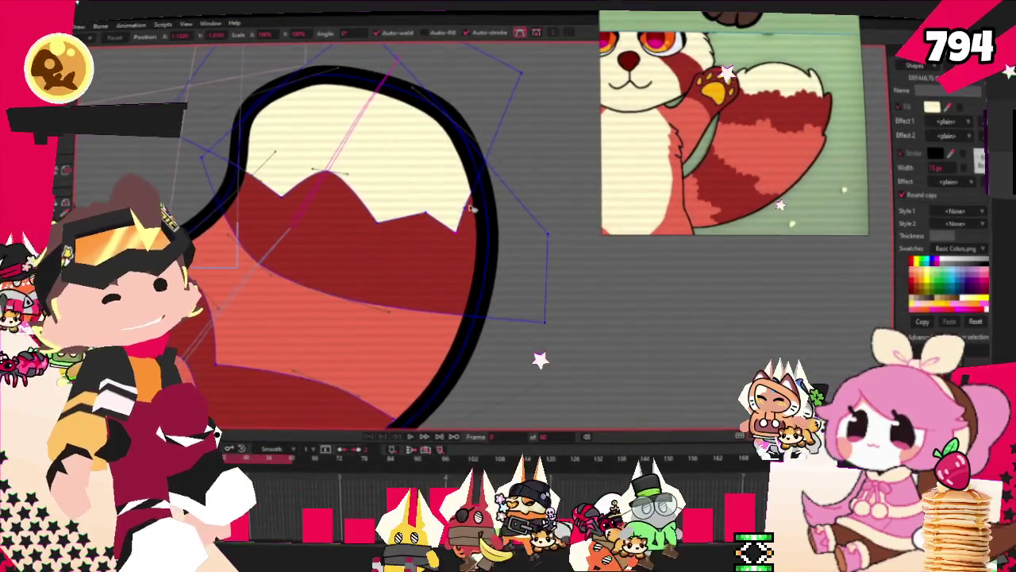
{"action": "left_click_drag", "start_coordinate": [461, 254], "coordinate": [449, 247]}
{"action": "key", "text": "c"}
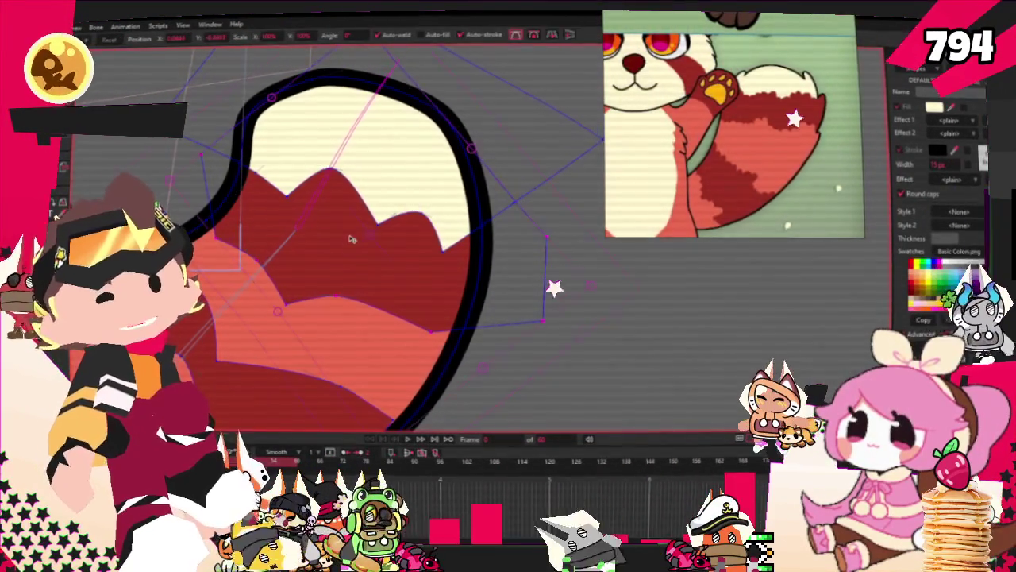
{"action": "left_click_drag", "start_coordinate": [352, 239], "coordinate": [341, 222]}
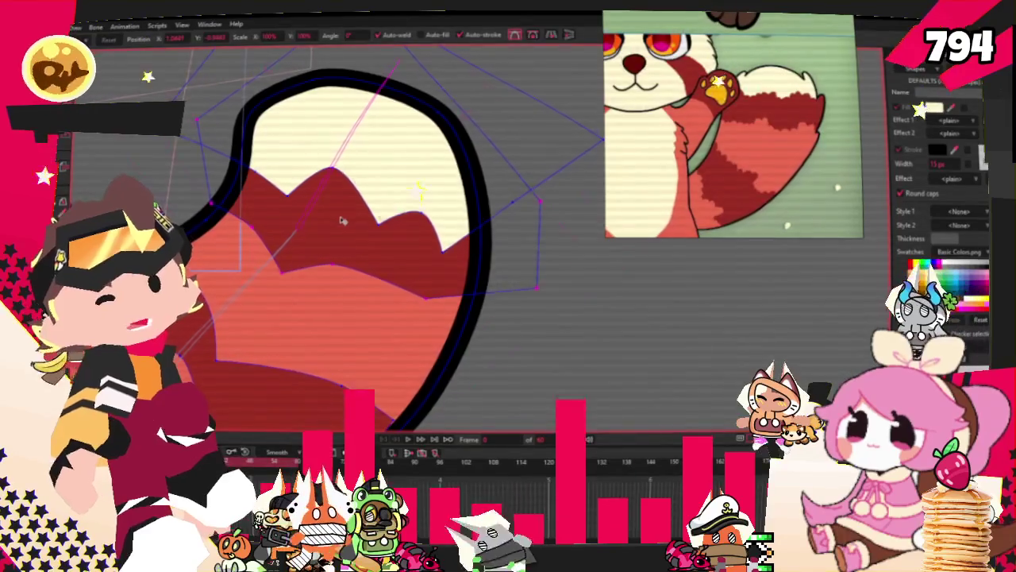
Pull the tail's lower corner inward and bulge its right side outward and up
{"action": "scroll", "coordinate": [342, 221], "scroll_direction": "down", "scroll_amount": 2}
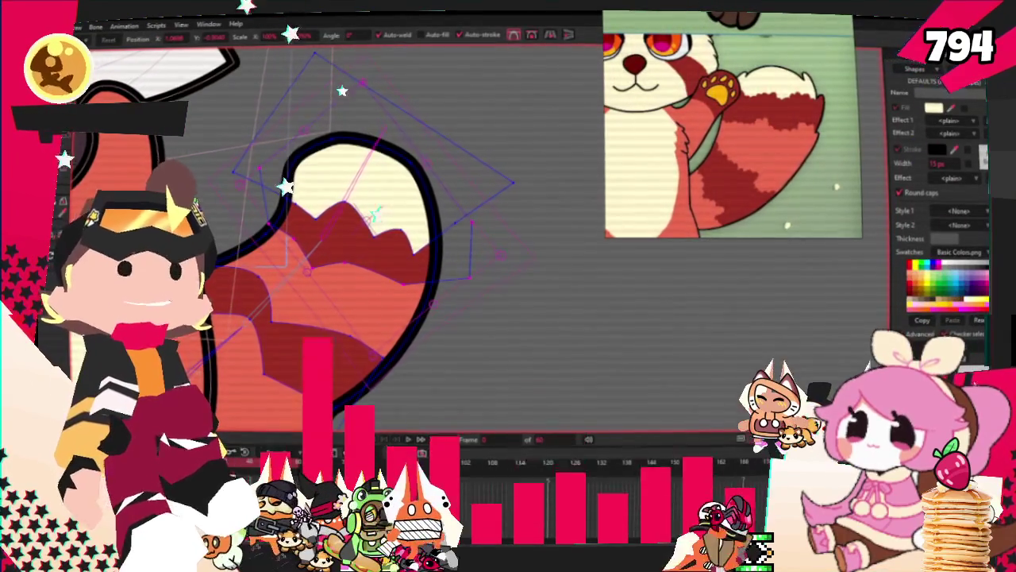
{"action": "scroll", "coordinate": [350, 237], "scroll_direction": "down", "scroll_amount": 1}
{"action": "scroll", "coordinate": [351, 237], "scroll_direction": "down", "scroll_amount": 2}
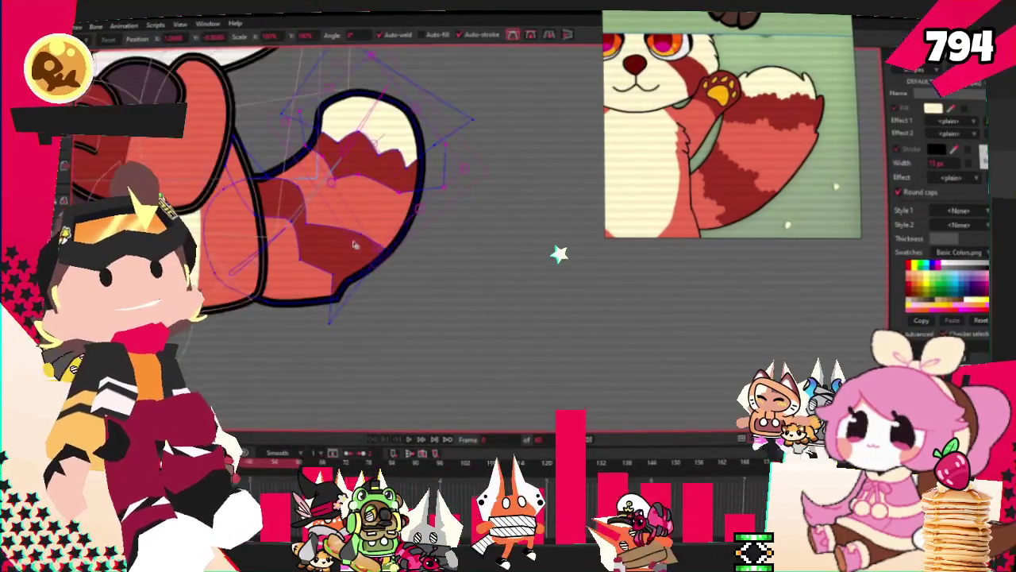
{"action": "scroll", "coordinate": [350, 238], "scroll_direction": "up", "scroll_amount": 3}
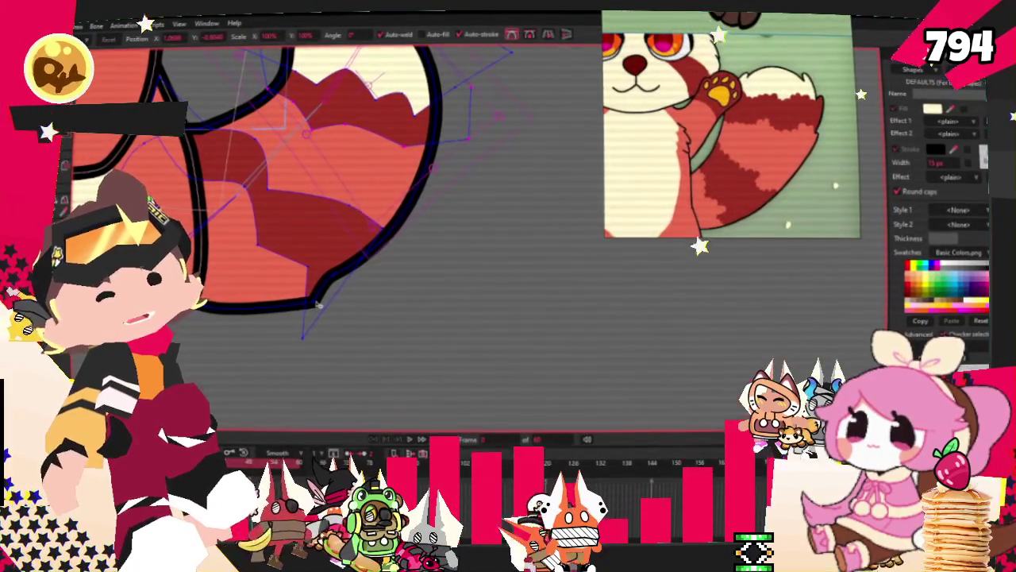
{"action": "left_click_drag", "start_coordinate": [317, 303], "coordinate": [266, 279]}
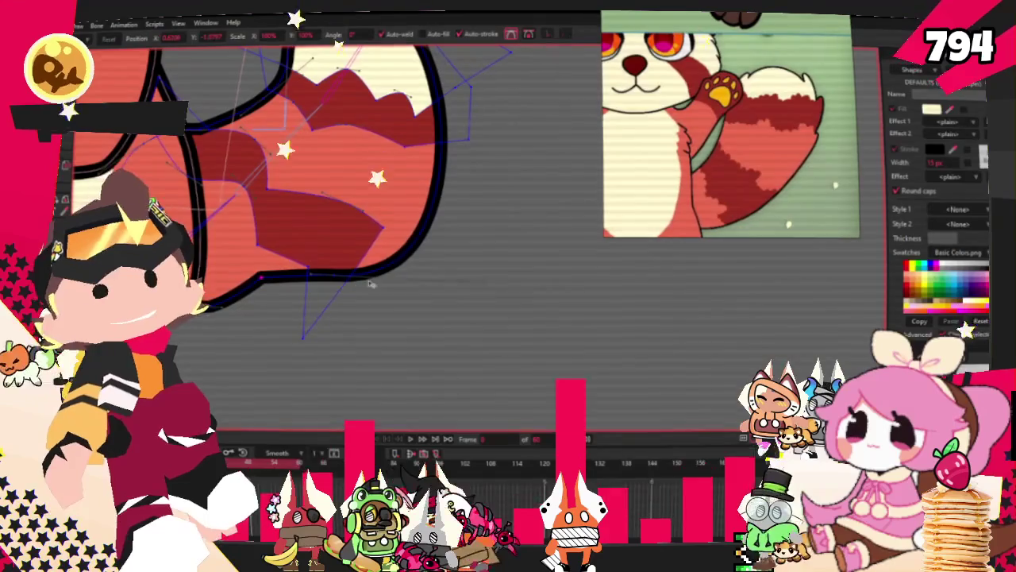
{"action": "left_click", "coordinate": [313, 282]}
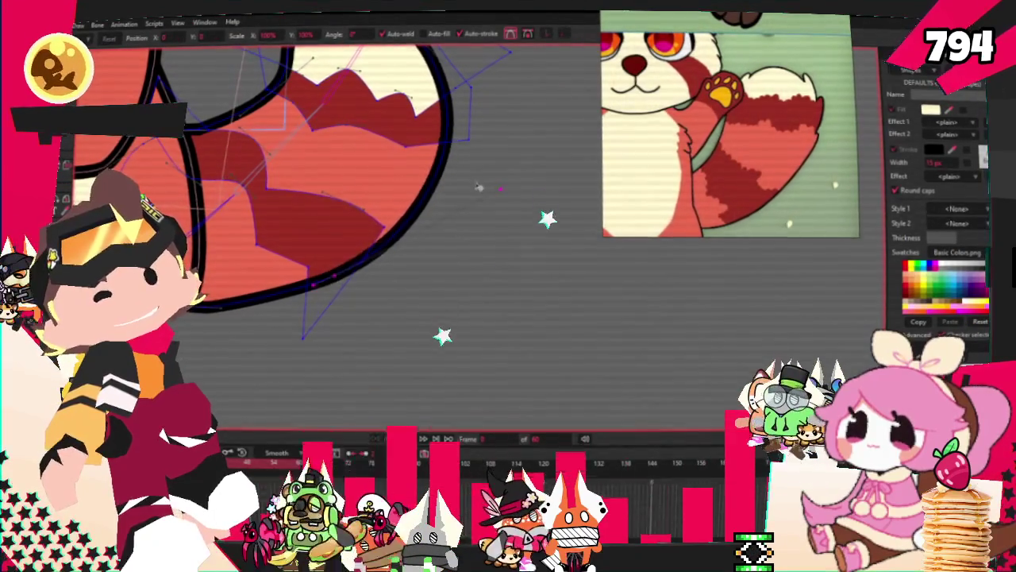
{"action": "scroll", "coordinate": [479, 187], "scroll_direction": "down", "scroll_amount": 3}
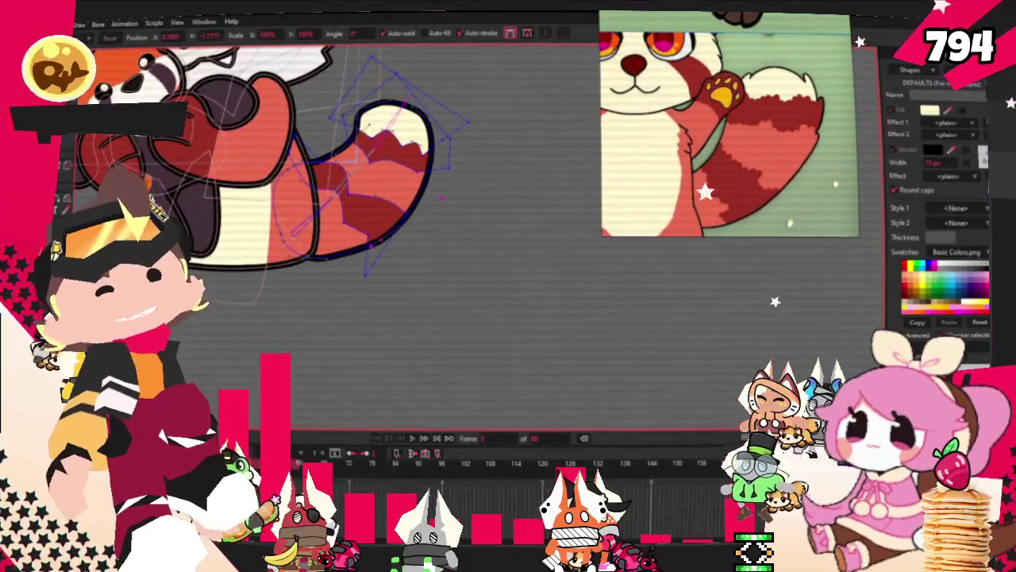
{"action": "scroll", "coordinate": [445, 202], "scroll_direction": "up", "scroll_amount": 2}
{"action": "scroll", "coordinate": [459, 221], "scroll_direction": "up", "scroll_amount": 1}
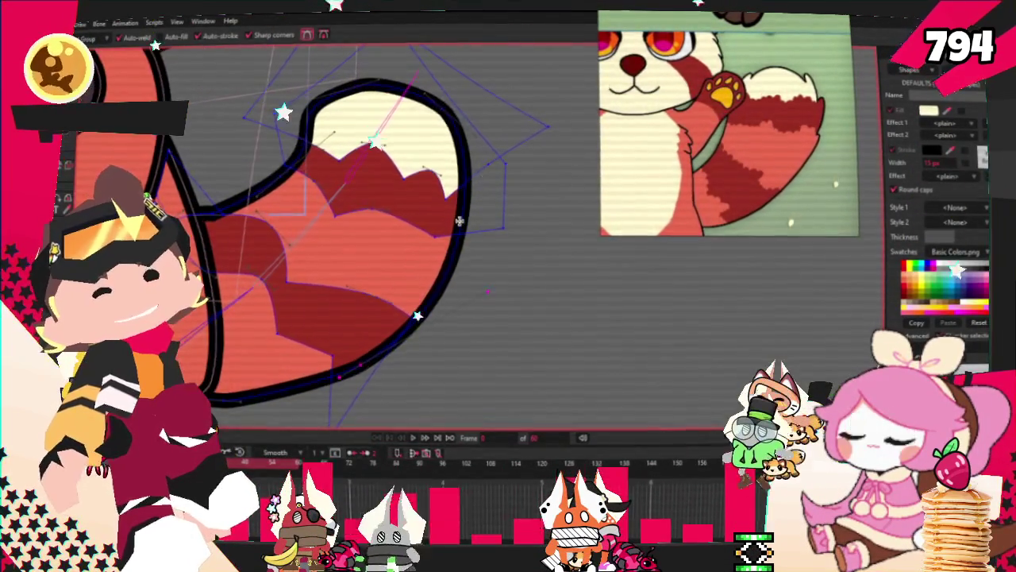
{"action": "mouse_move", "coordinate": [445, 238]}
{"action": "left_mouse_down"}
{"action": "mouse_move", "coordinate": [464, 210]}
{"action": "mouse_move", "coordinate": [485, 207]}
{"action": "left_mouse_up"}
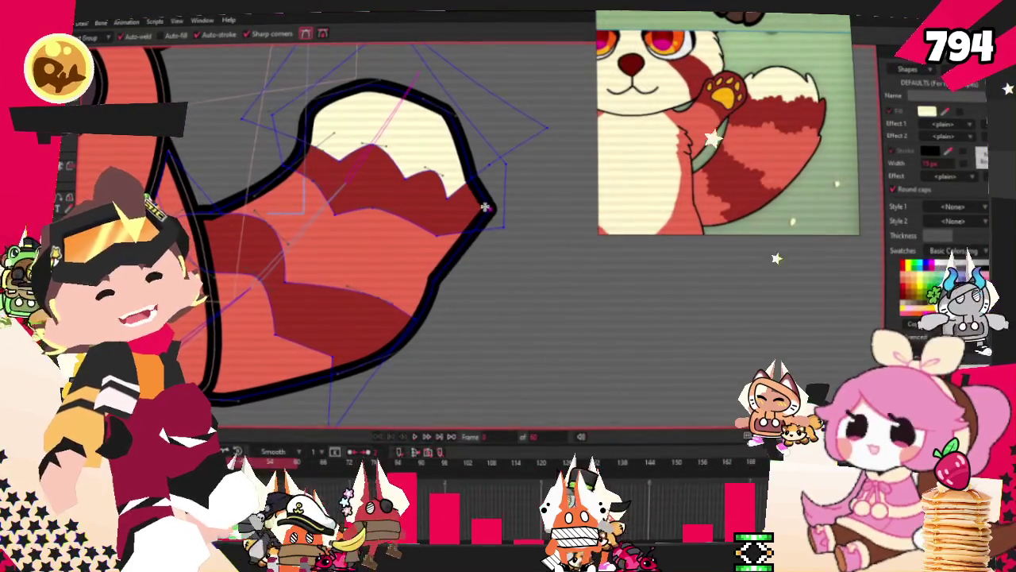
{"action": "key", "text": "c"}
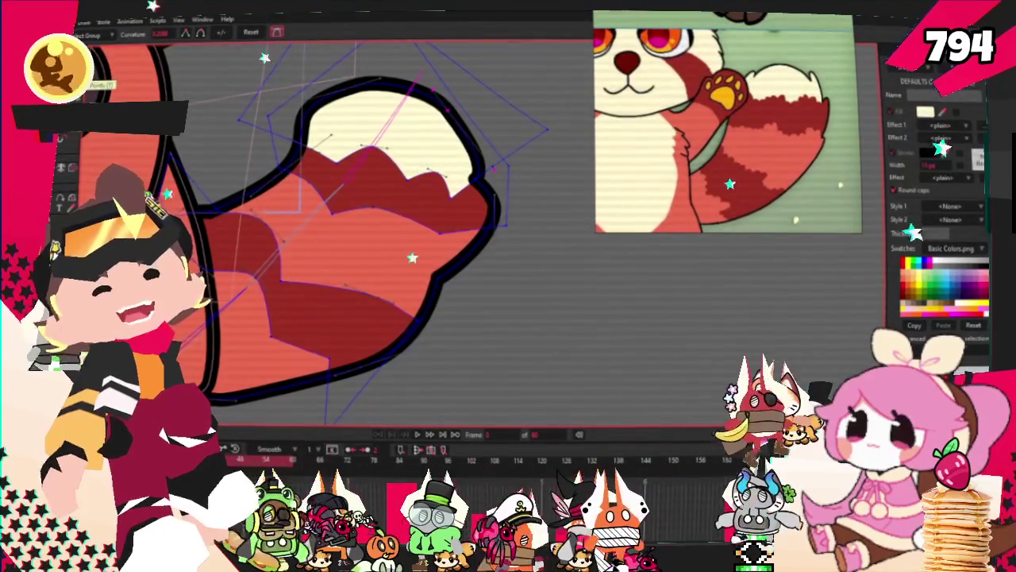
{"action": "key", "text": "t"}
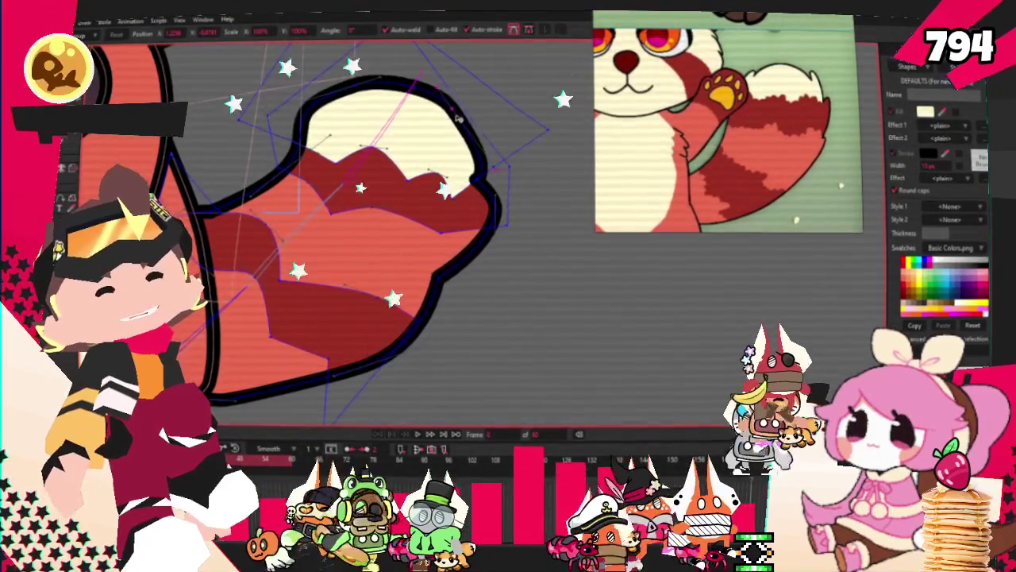
Raise a new notched peak on the cream tip's top edge and adjust its curvature
{"action": "scroll", "coordinate": [468, 135], "scroll_direction": "up", "scroll_amount": 2}
{"action": "scroll", "coordinate": [484, 159], "scroll_direction": "up", "scroll_amount": 2}
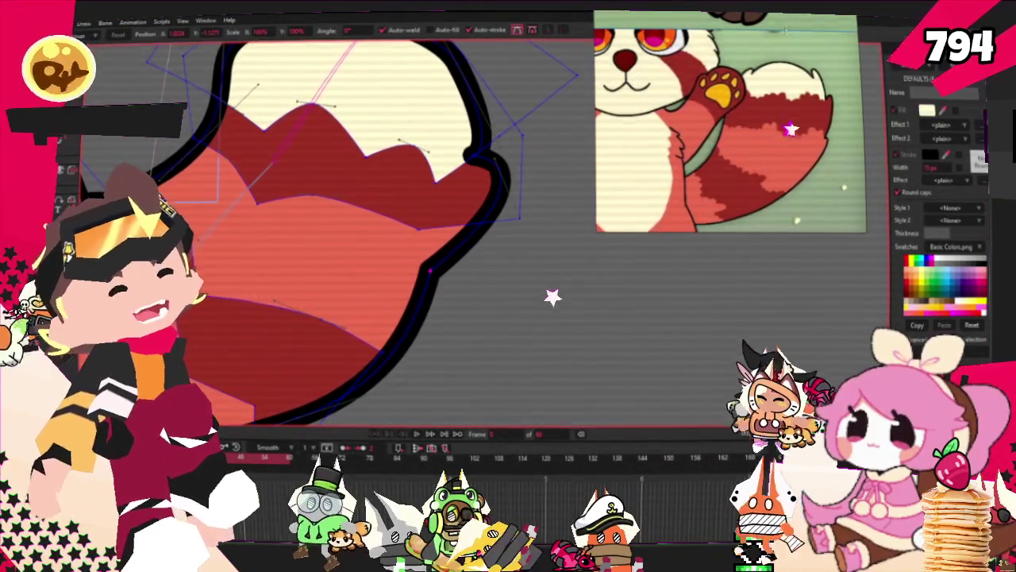
{"action": "scroll", "coordinate": [482, 201], "scroll_direction": "down", "scroll_amount": 3}
{"action": "scroll", "coordinate": [482, 201], "scroll_direction": "down", "scroll_amount": 2}
{"action": "scroll", "coordinate": [482, 201], "scroll_direction": "up", "scroll_amount": 6}
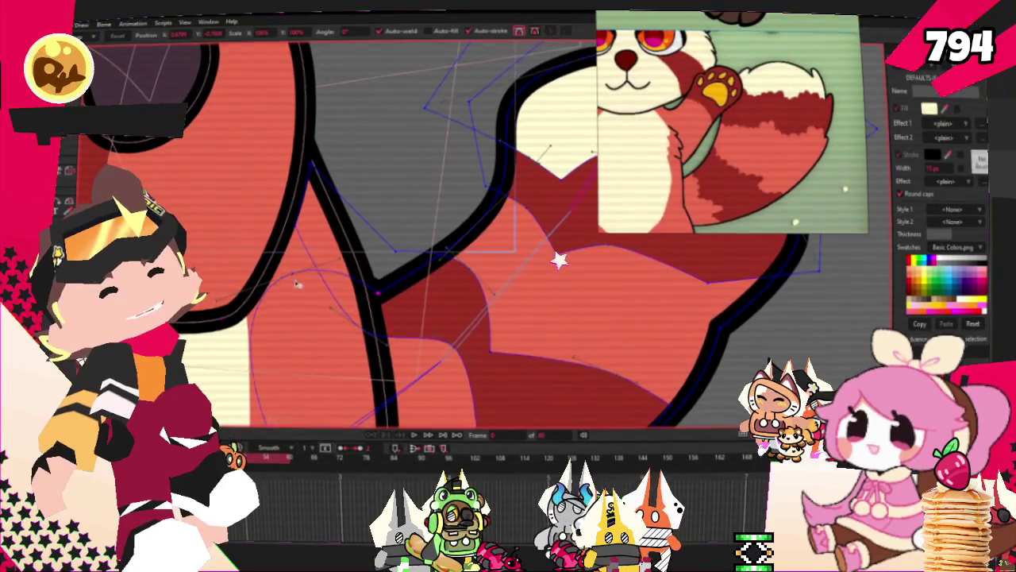
{"action": "scroll", "coordinate": [354, 228], "scroll_direction": "down", "scroll_amount": 1}
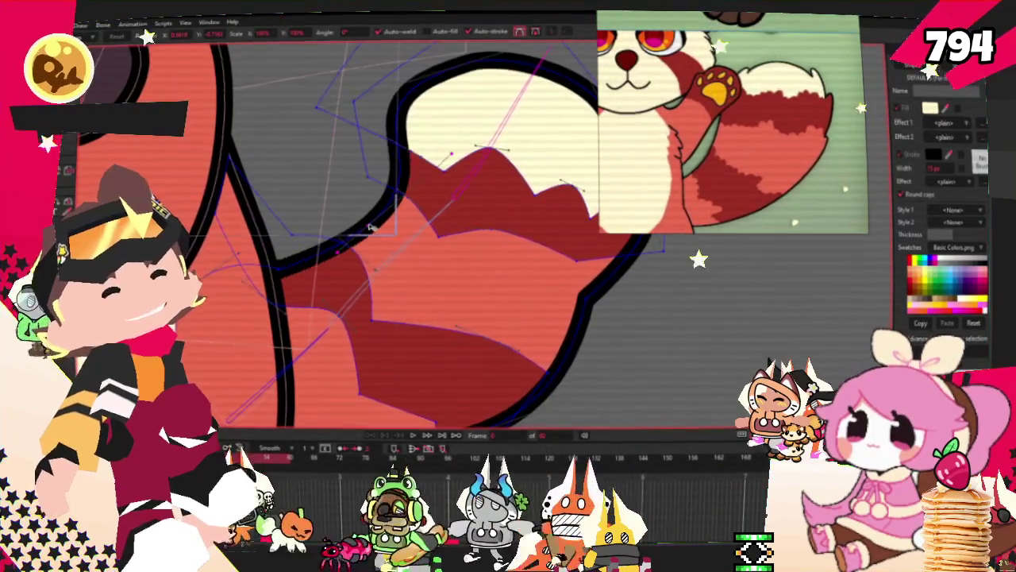
{"action": "scroll", "coordinate": [339, 116], "scroll_direction": "down", "scroll_amount": 2}
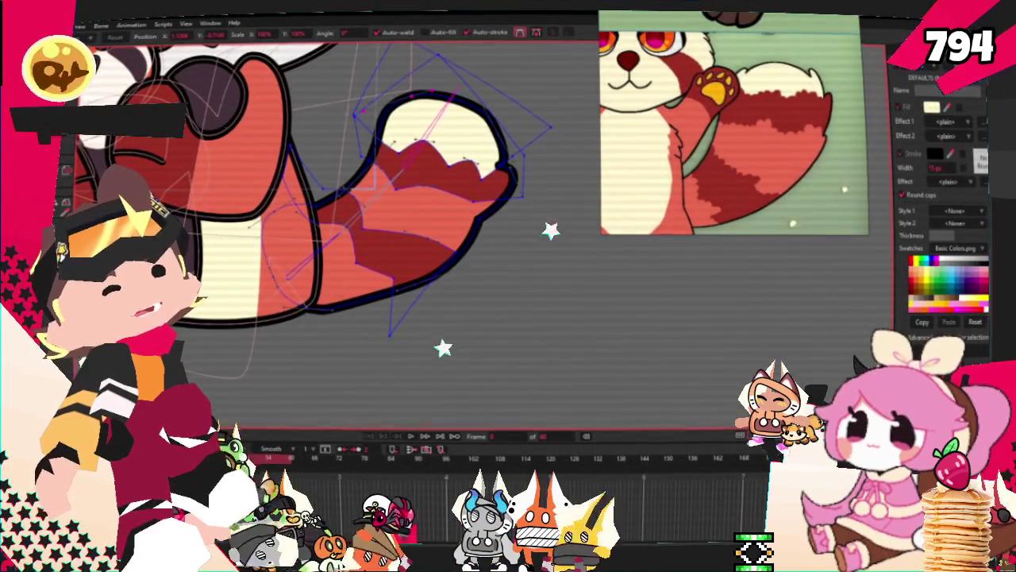
{"action": "scroll", "coordinate": [388, 84], "scroll_direction": "up", "scroll_amount": 2}
{"action": "scroll", "coordinate": [387, 84], "scroll_direction": "up", "scroll_amount": 1}
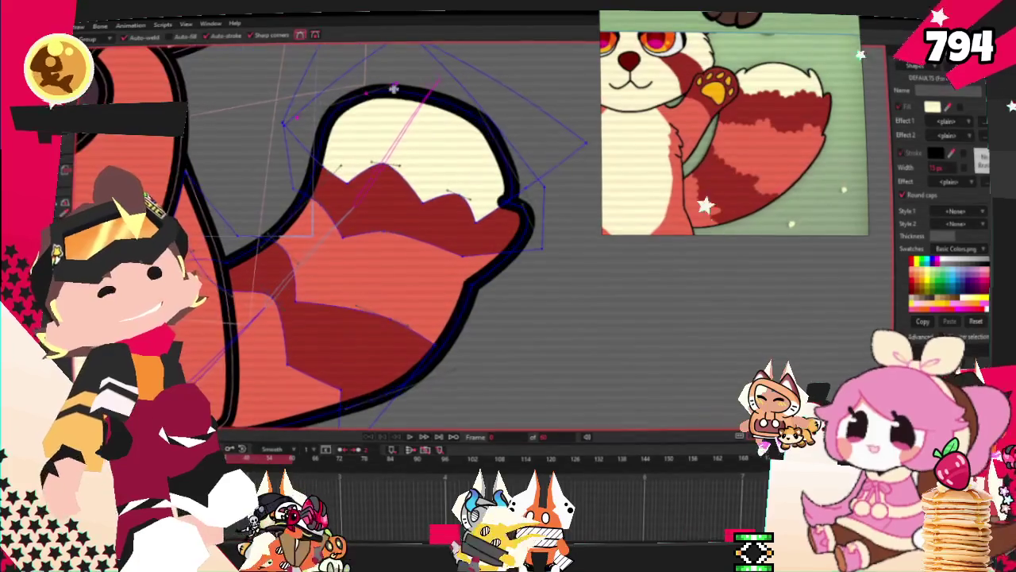
{"action": "left_click_drag", "start_coordinate": [404, 110], "coordinate": [417, 84]}
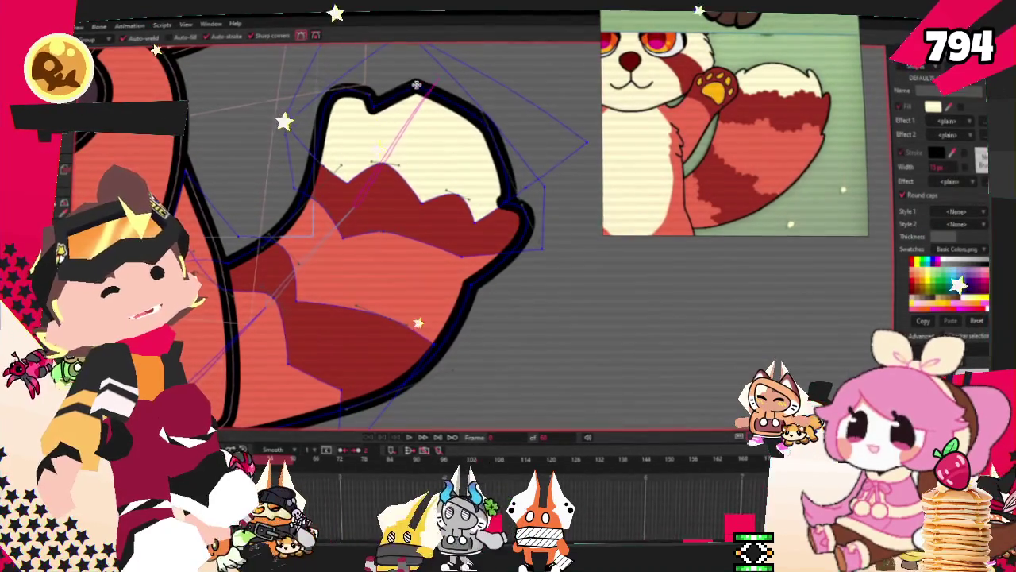
{"action": "key", "text": "c"}
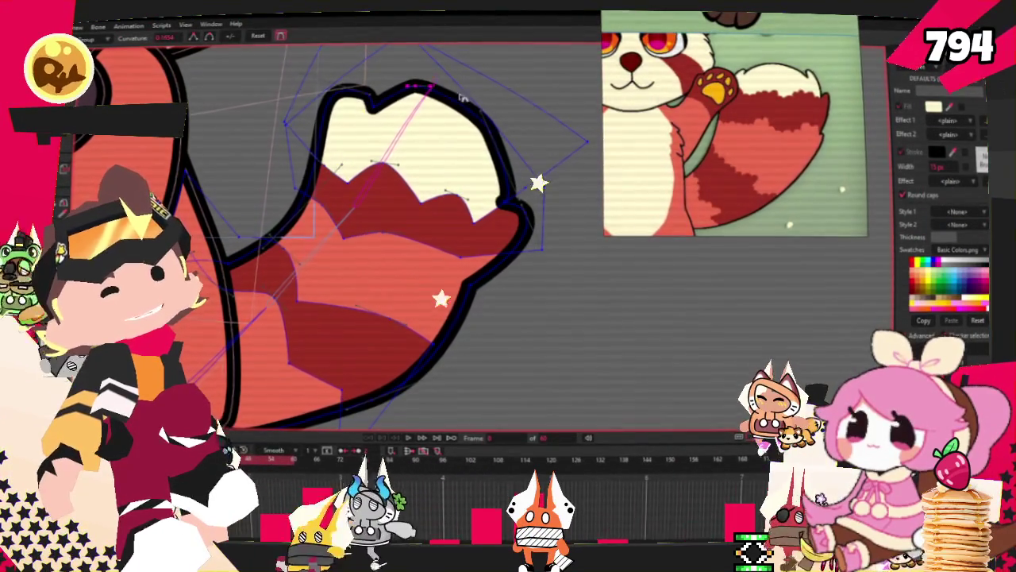
{"action": "scroll", "coordinate": [335, 92], "scroll_direction": "up", "scroll_amount": 2}
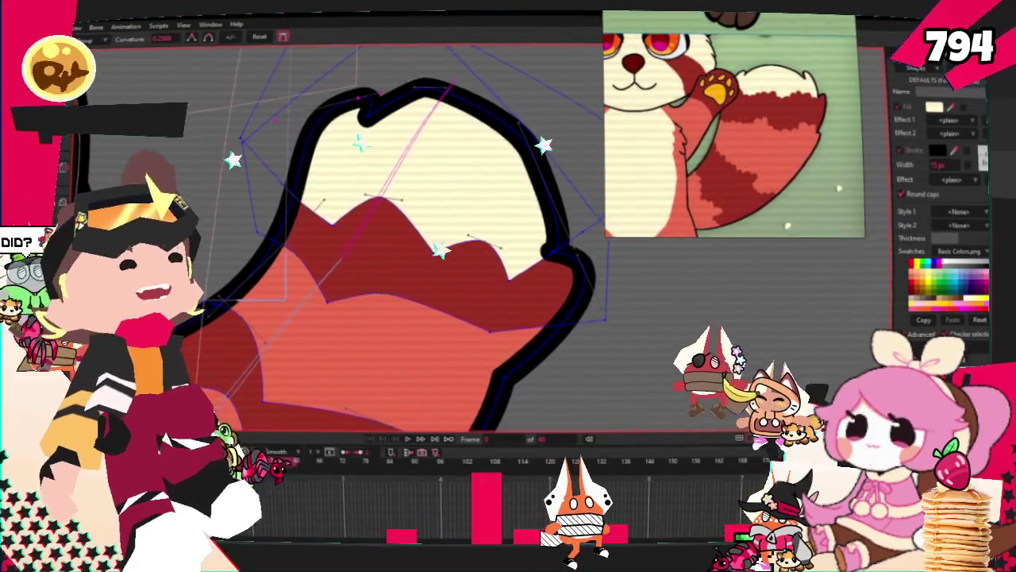
{"action": "key", "text": "t"}
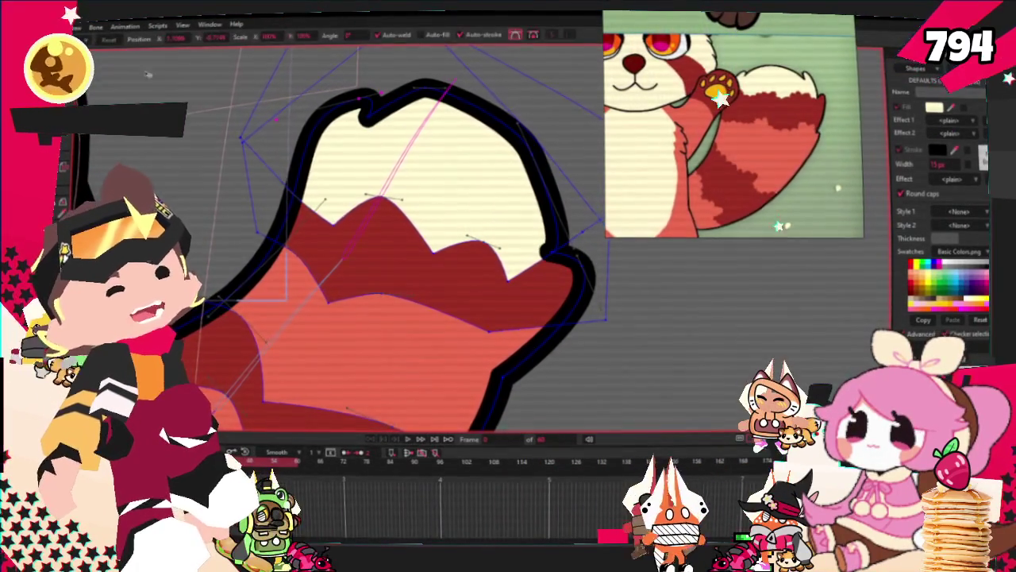
{"action": "scroll", "coordinate": [365, 118], "scroll_direction": "up", "scroll_amount": 2}
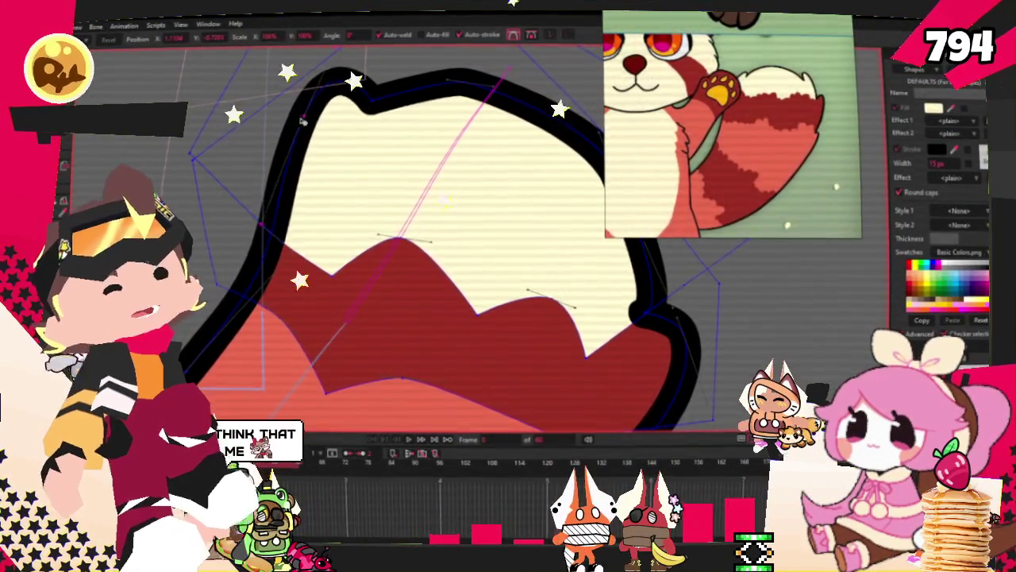
{"action": "scroll", "coordinate": [341, 254], "scroll_direction": "down", "scroll_amount": 2}
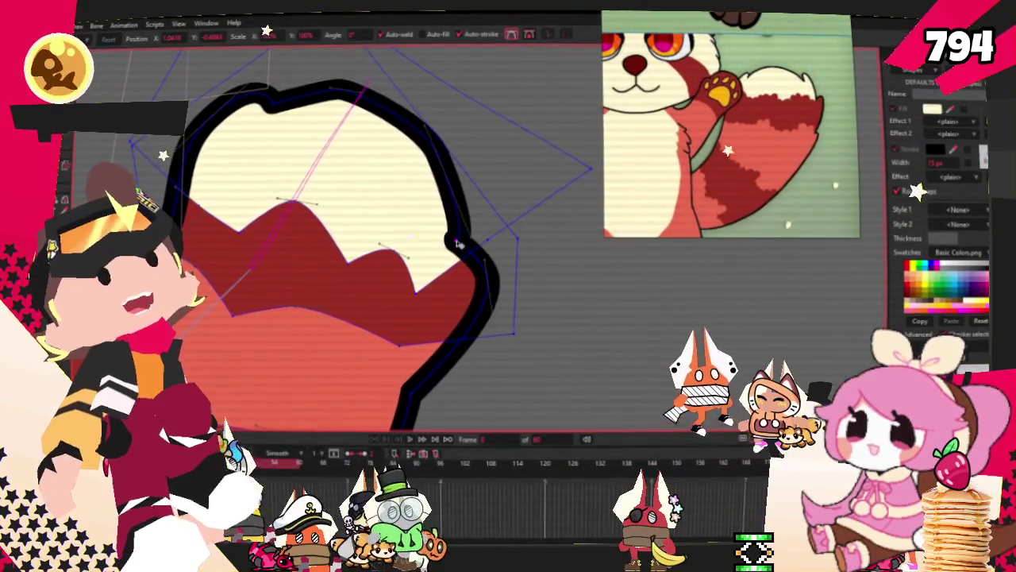
{"action": "scroll", "coordinate": [398, 220], "scroll_direction": "down", "scroll_amount": 1}
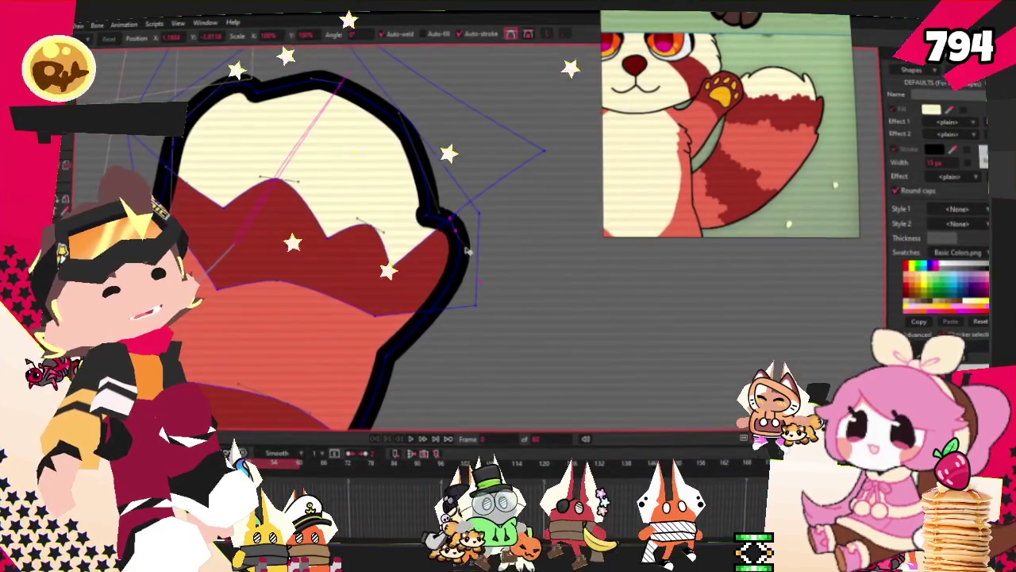
{"action": "scroll", "coordinate": [343, 225], "scroll_direction": "down", "scroll_amount": 1}
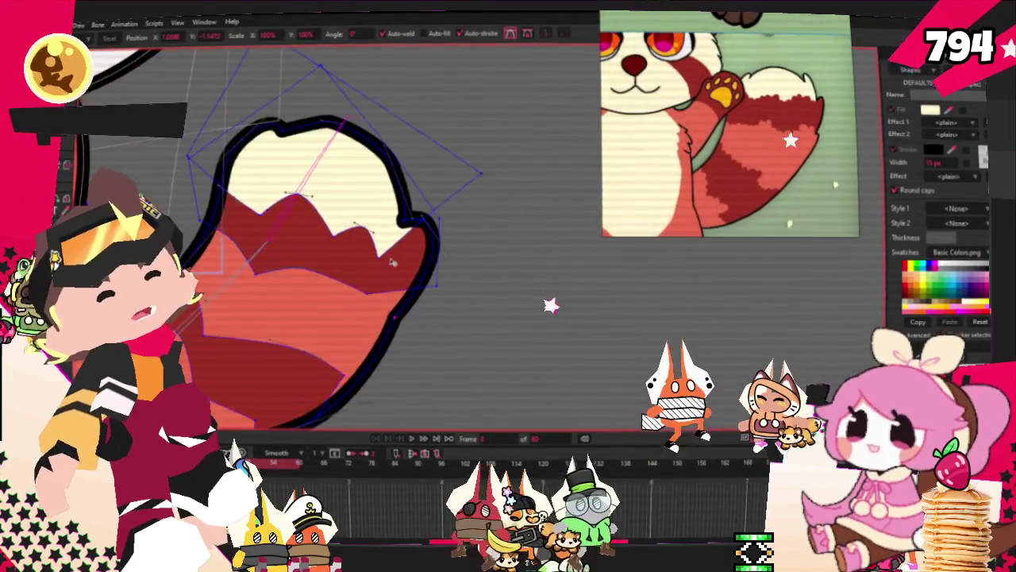
{"action": "scroll", "coordinate": [344, 236], "scroll_direction": "down", "scroll_amount": 2}
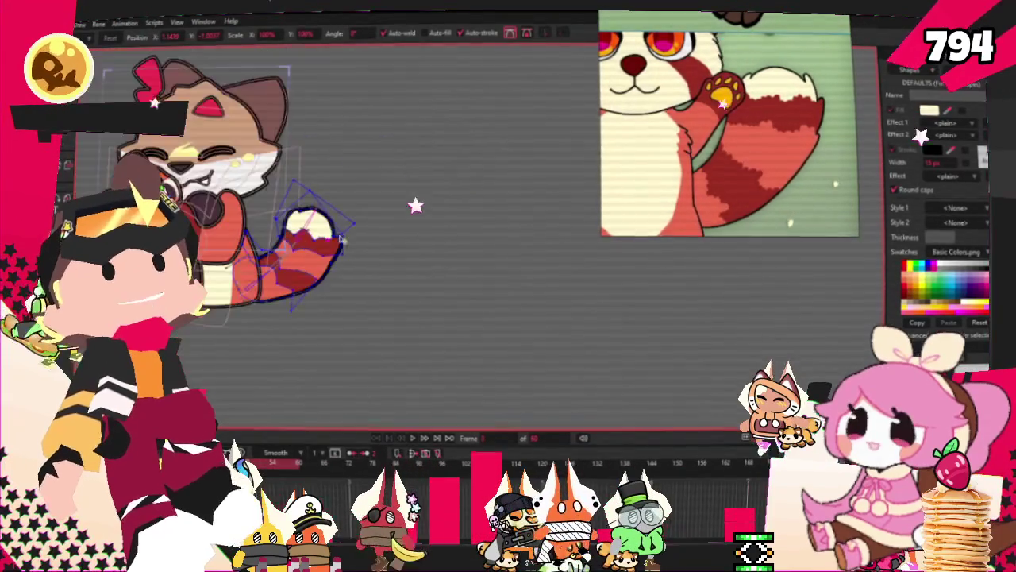
{"action": "scroll", "coordinate": [355, 431], "scroll_direction": "up", "scroll_amount": 1}
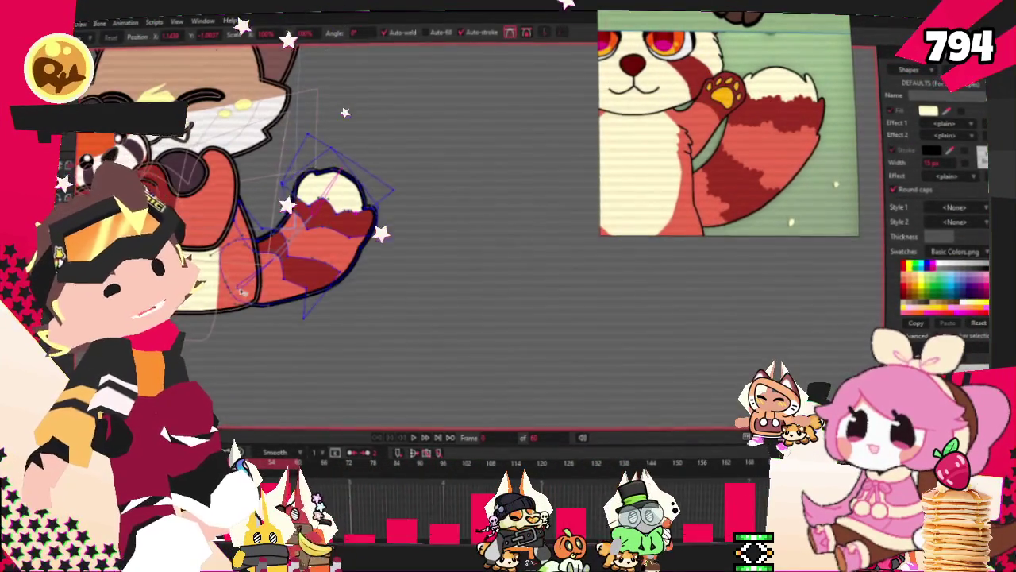
{"action": "scroll", "coordinate": [242, 292], "scroll_direction": "up", "scroll_amount": 2}
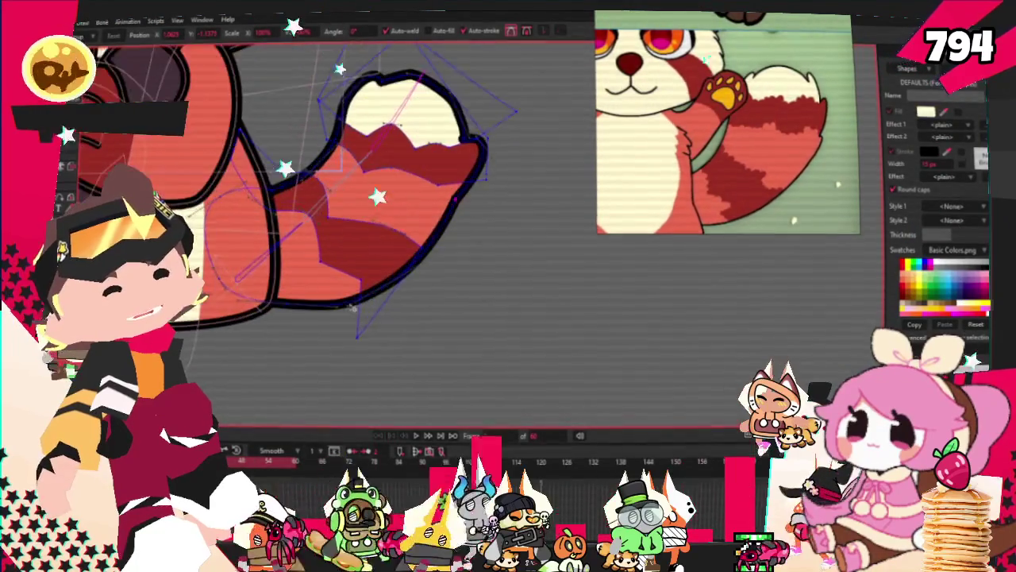
{"action": "scroll", "coordinate": [390, 358], "scroll_direction": "up", "scroll_amount": 1}
{"action": "scroll", "coordinate": [390, 359], "scroll_direction": "down", "scroll_amount": 3}
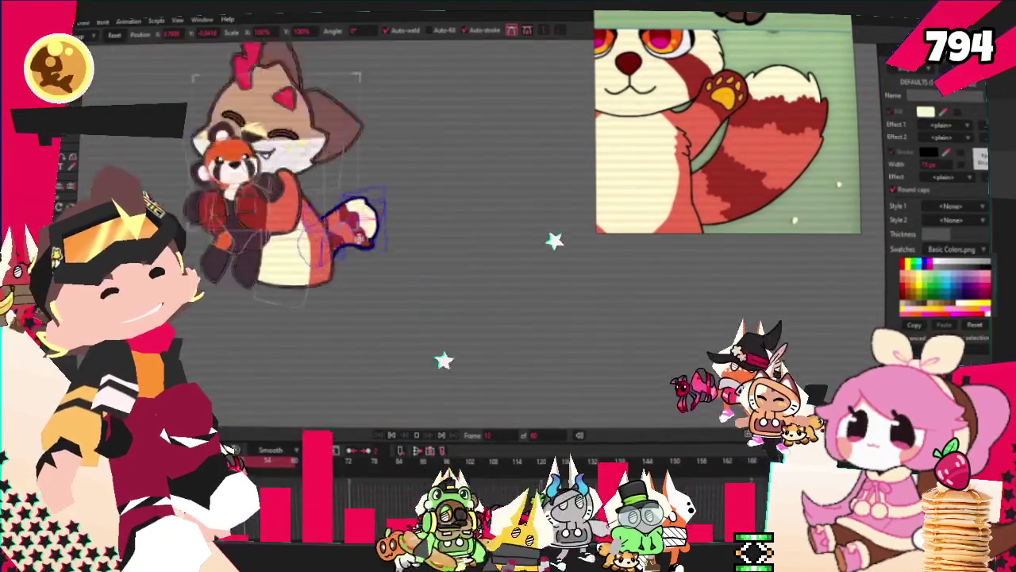
{"action": "scroll", "coordinate": [390, 358], "scroll_direction": "down", "scroll_amount": 2}
{"action": "scroll", "coordinate": [343, 251], "scroll_direction": "up", "scroll_amount": 2}
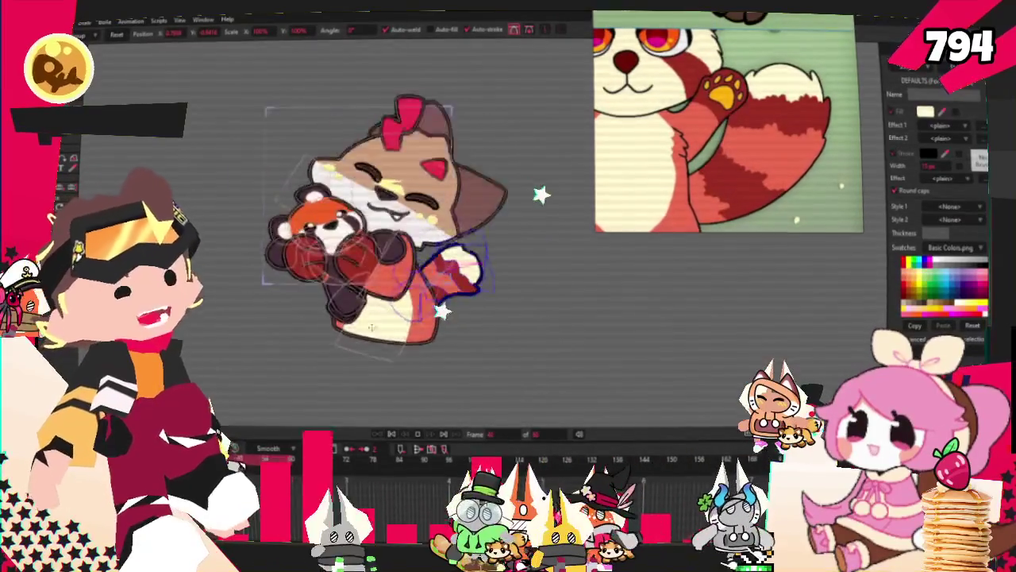
{"action": "scroll", "coordinate": [368, 253], "scroll_direction": "up", "scroll_amount": 2}
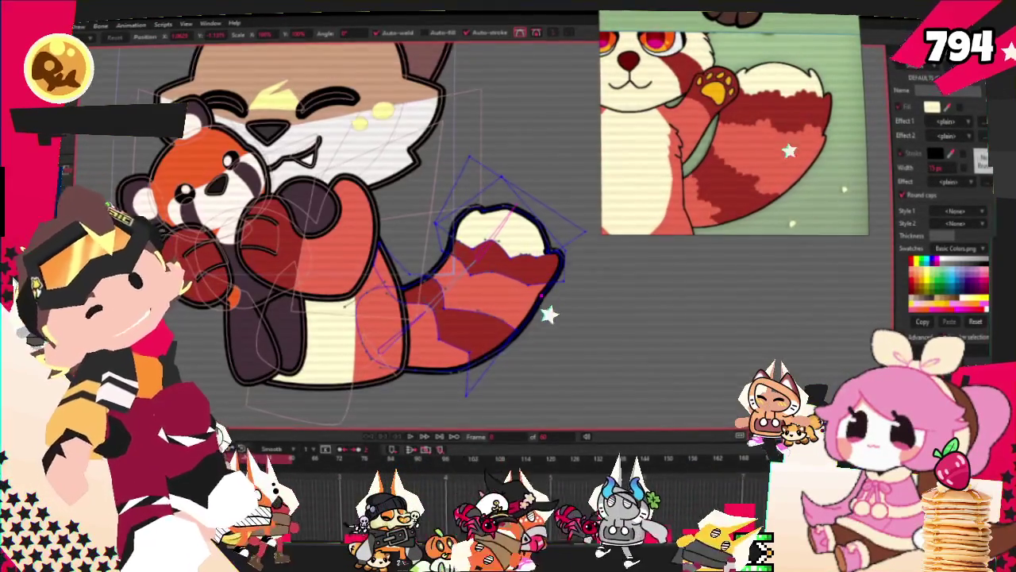
{"action": "key", "text": "g"}
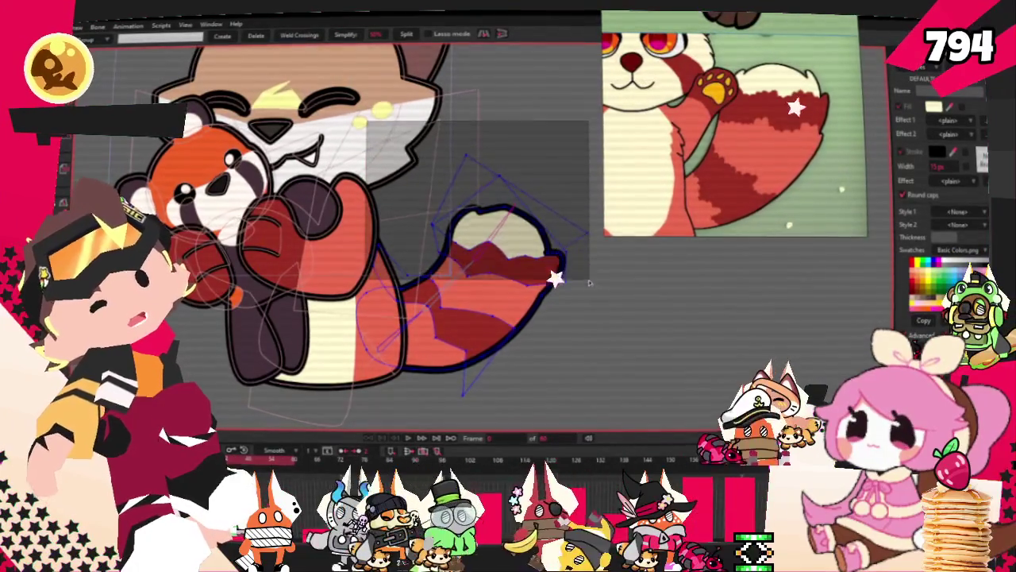
{"action": "left_click_drag", "start_coordinate": [589, 280], "coordinate": [590, 281]}
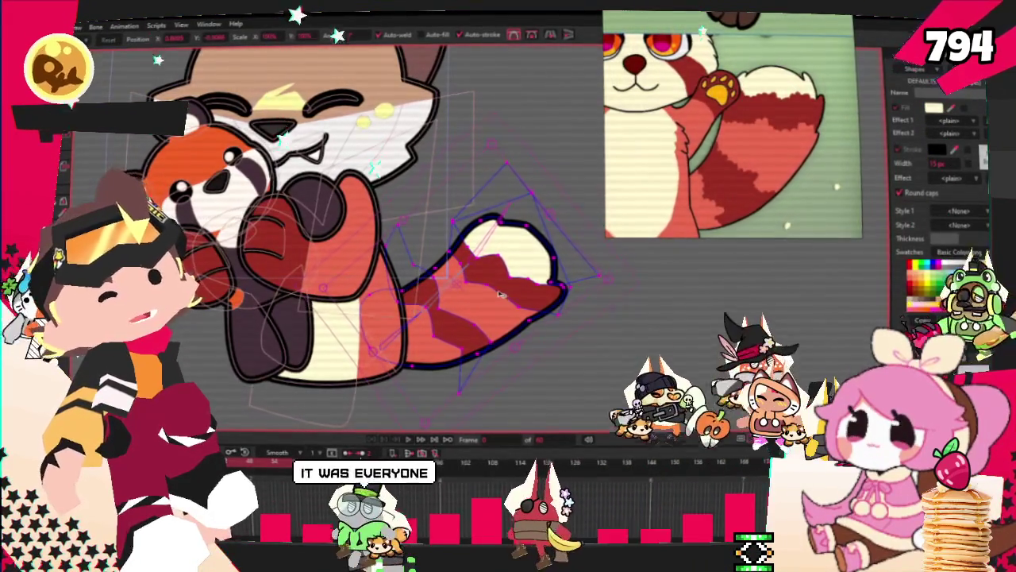
{"action": "key", "text": "space"}
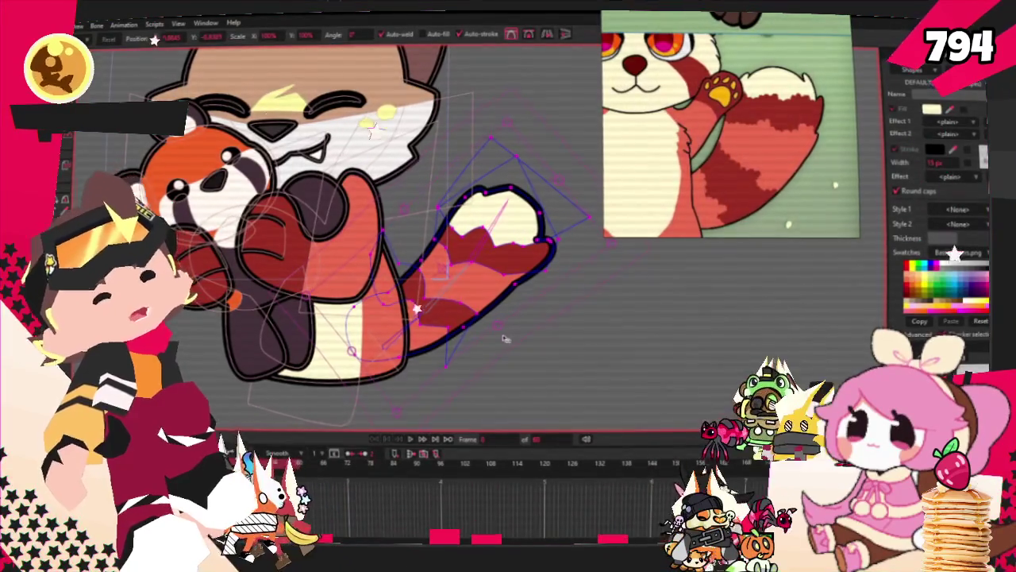
{"action": "scroll", "coordinate": [423, 323], "scroll_direction": "up", "scroll_amount": 3}
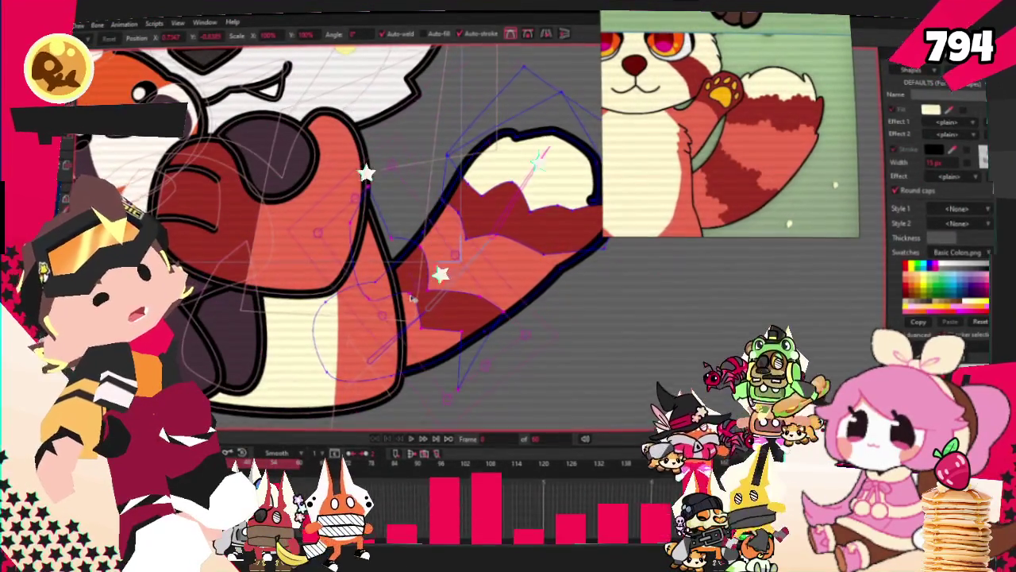
{"action": "scroll", "coordinate": [411, 294], "scroll_direction": "up", "scroll_amount": 2}
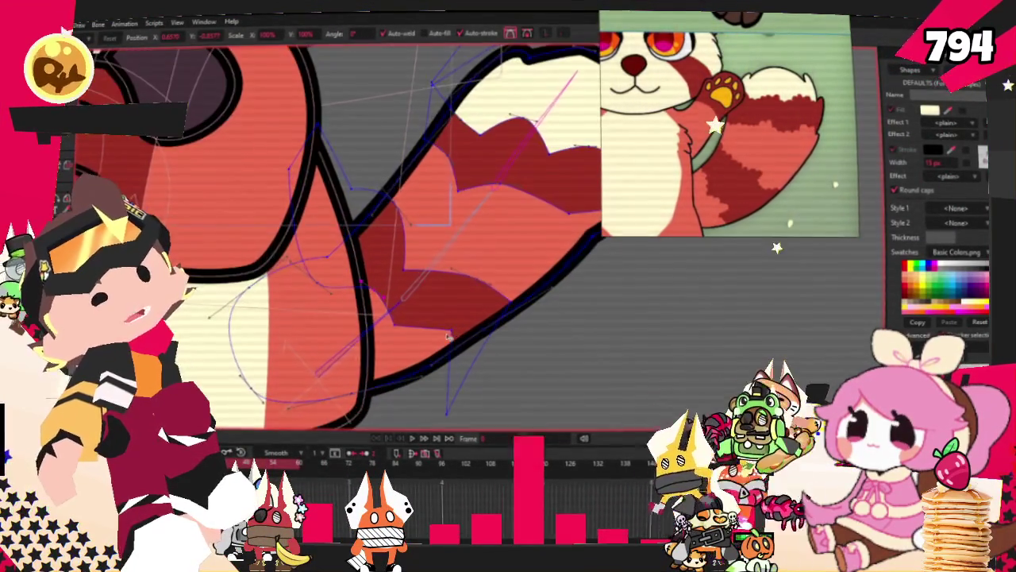
{"action": "scroll", "coordinate": [429, 334], "scroll_direction": "down", "scroll_amount": 3}
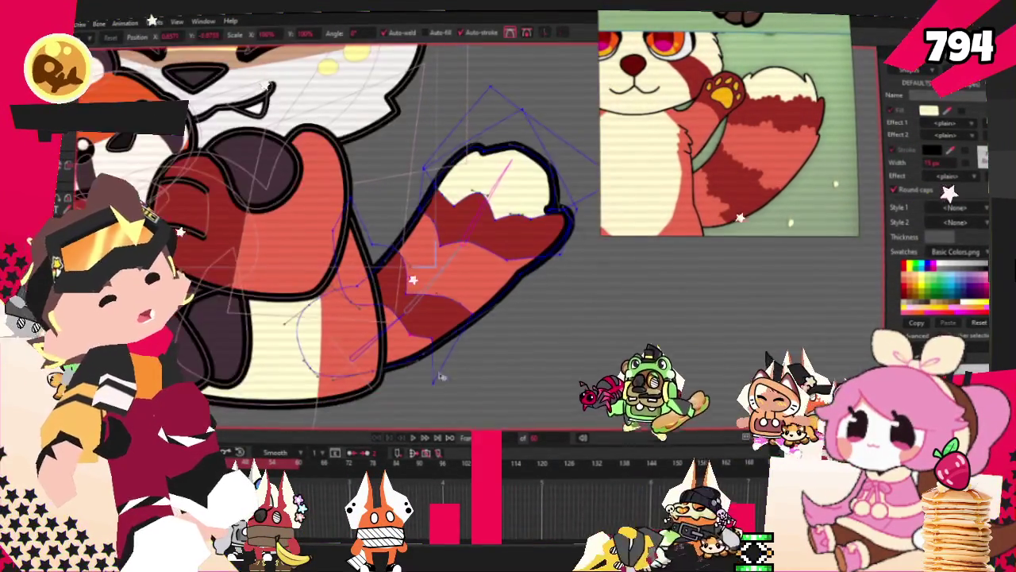
{"action": "scroll", "coordinate": [482, 272], "scroll_direction": "down", "scroll_amount": 2}
{"action": "scroll", "coordinate": [483, 272], "scroll_direction": "down", "scroll_amount": 3}
{"action": "scroll", "coordinate": [483, 272], "scroll_direction": "down", "scroll_amount": 1}
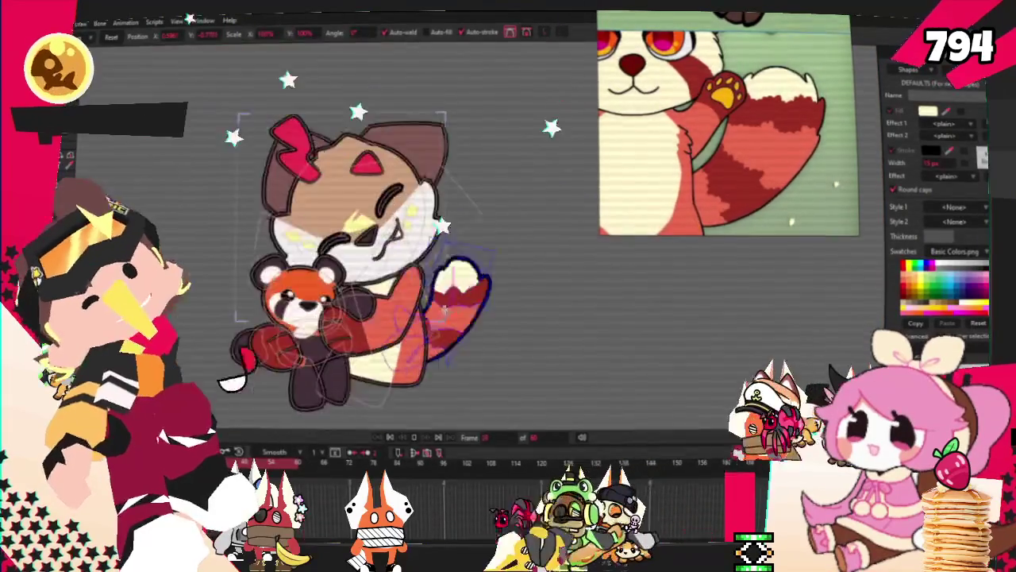
Lasso the tail points and enlarge the tail further right and down
{"action": "scroll", "coordinate": [483, 272], "scroll_direction": "up", "scroll_amount": 3}
{"action": "scroll", "coordinate": [445, 301], "scroll_direction": "up", "scroll_amount": 1}
{"action": "scroll", "coordinate": [413, 325], "scroll_direction": "down", "scroll_amount": 1}
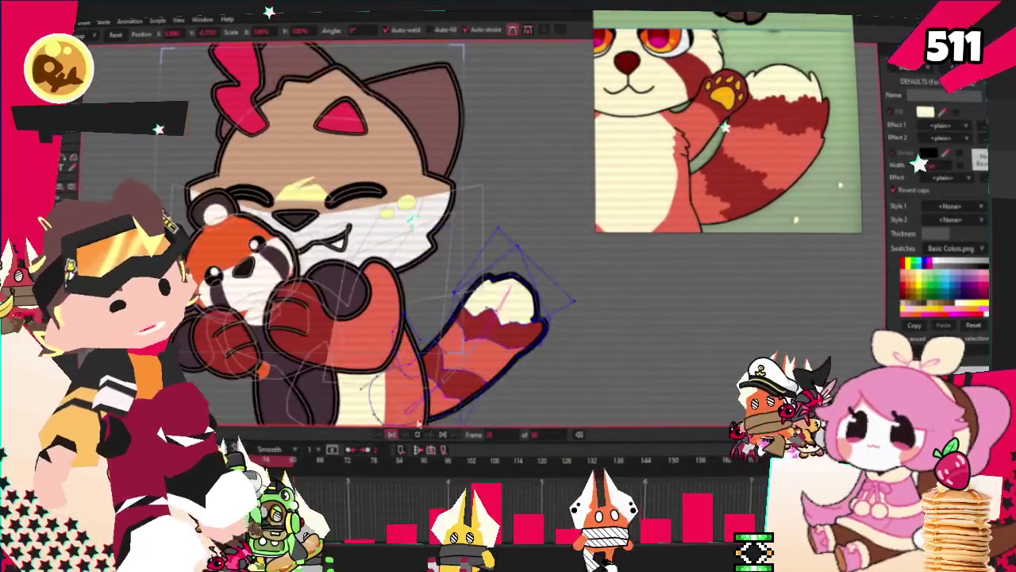
{"action": "key", "text": "g"}
{"action": "scroll", "coordinate": [317, 230], "scroll_direction": "down", "scroll_amount": 3}
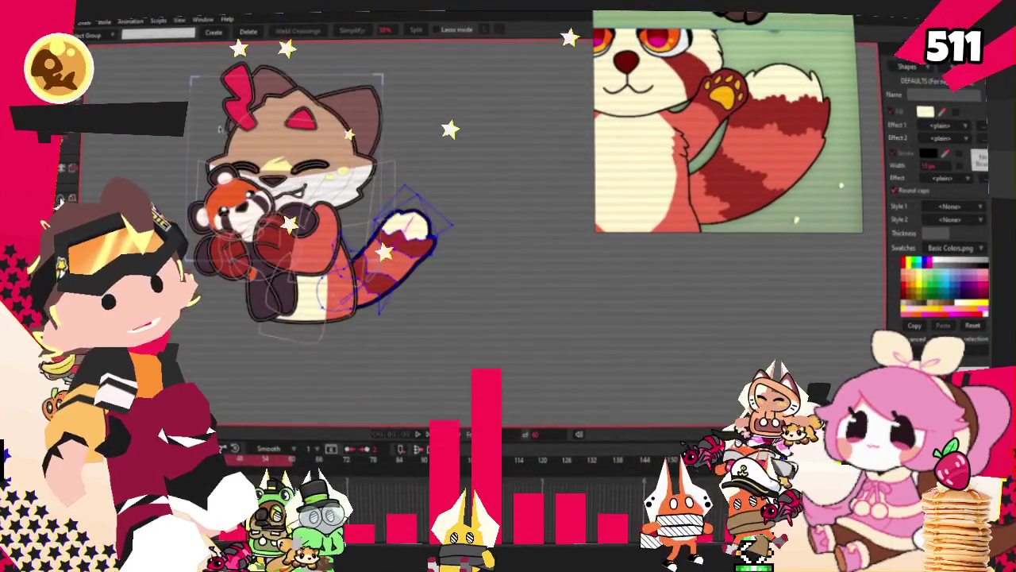
{"action": "key", "text": "t"}
{"action": "scroll", "coordinate": [516, 318], "scroll_direction": "up", "scroll_amount": 2}
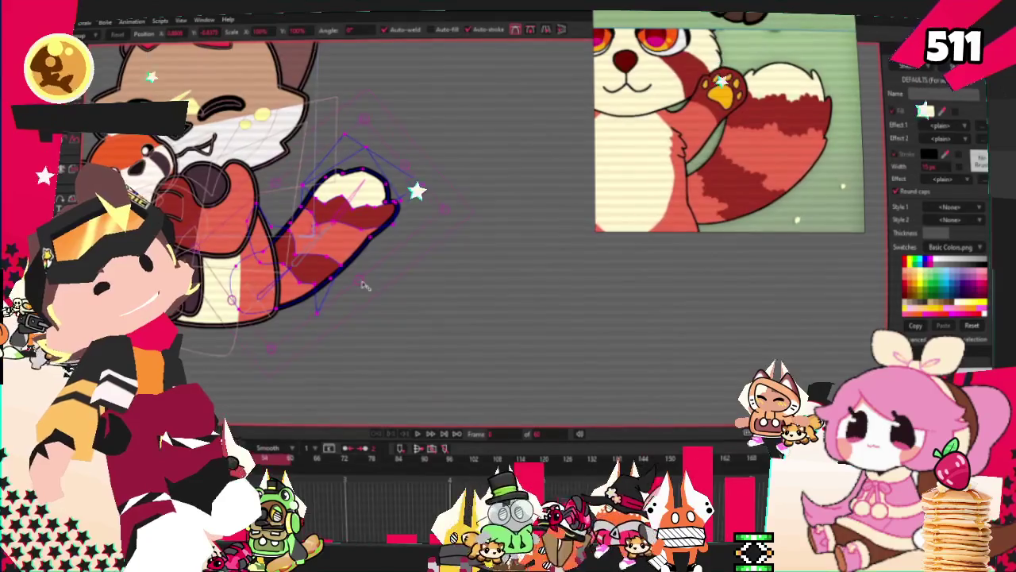
{"action": "mouse_move", "coordinate": [357, 282]}
{"action": "left_mouse_down"}
{"action": "mouse_move", "coordinate": [345, 262]}
{"action": "mouse_move", "coordinate": [396, 262]}
{"action": "left_mouse_up"}
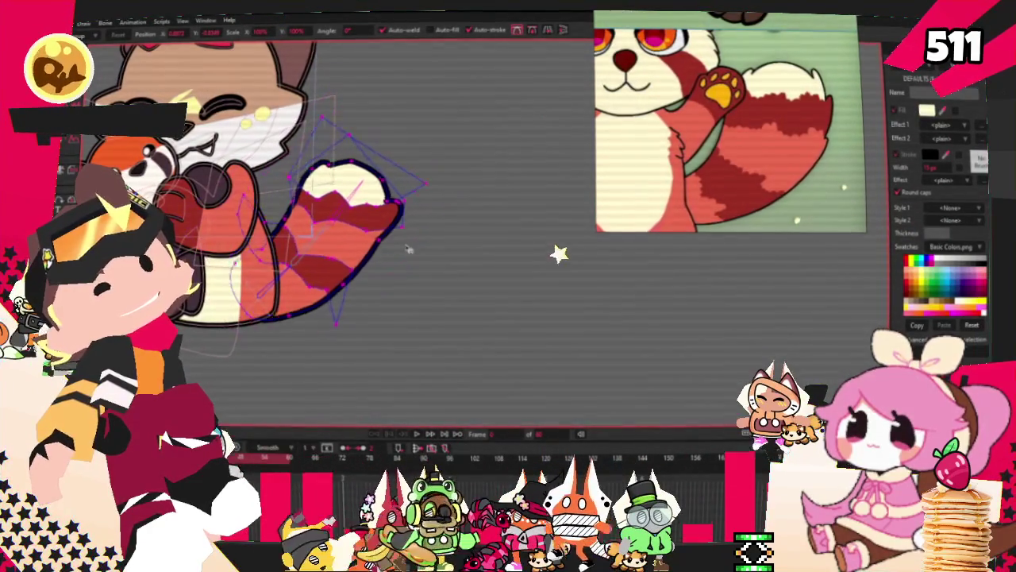
Zoom out to review the larger tail and select the head for editing
{"action": "scroll", "coordinate": [418, 352], "scroll_direction": "down", "scroll_amount": 2}
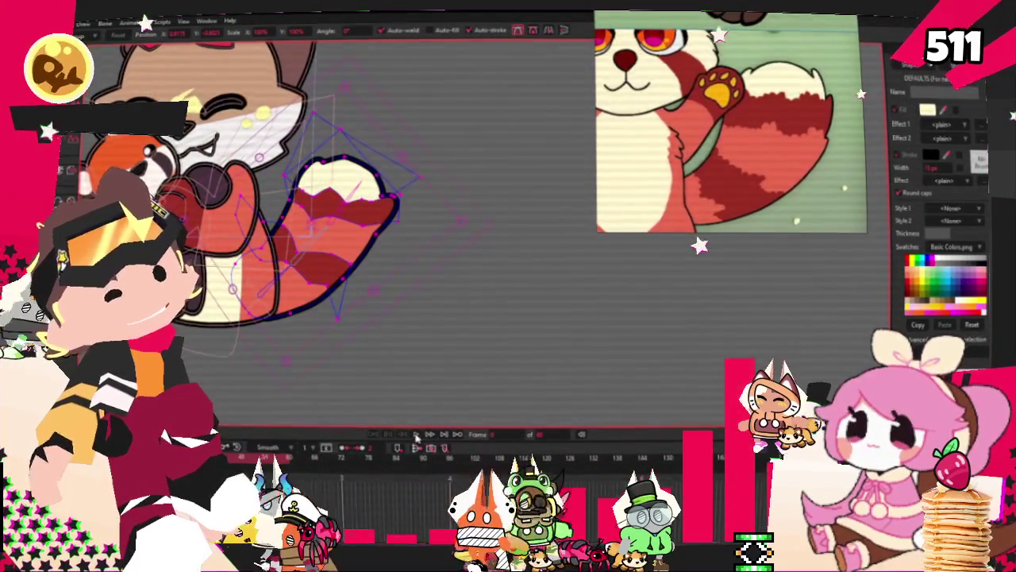
{"action": "scroll", "coordinate": [418, 352], "scroll_direction": "down", "scroll_amount": 3}
{"action": "scroll", "coordinate": [417, 352], "scroll_direction": "down", "scroll_amount": 3}
{"action": "scroll", "coordinate": [417, 353], "scroll_direction": "down", "scroll_amount": 2}
{"action": "scroll", "coordinate": [381, 317], "scroll_direction": "up", "scroll_amount": 2}
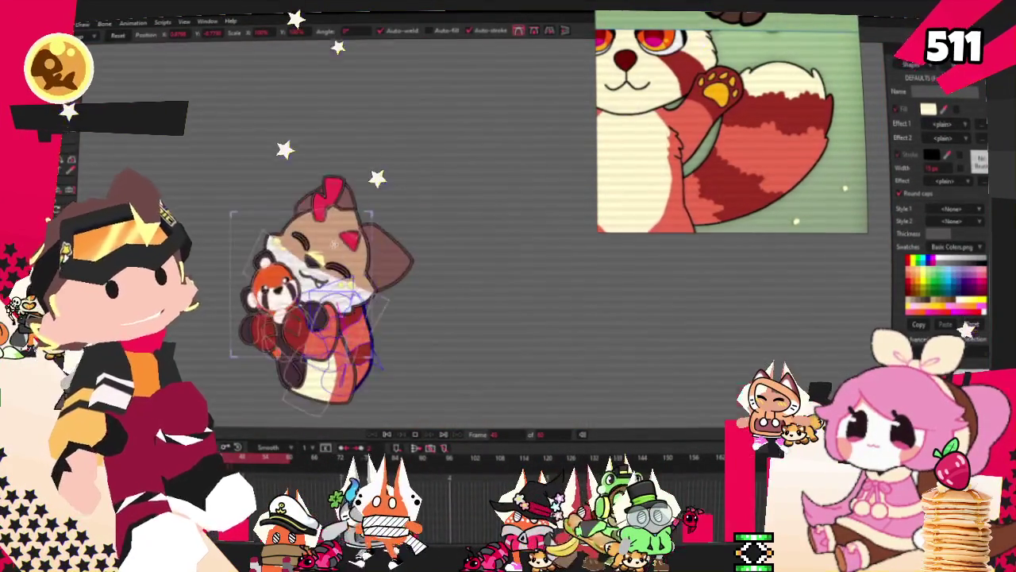
{"action": "scroll", "coordinate": [381, 318], "scroll_direction": "down", "scroll_amount": 2}
{"action": "scroll", "coordinate": [382, 317], "scroll_direction": "up", "scroll_amount": 3}
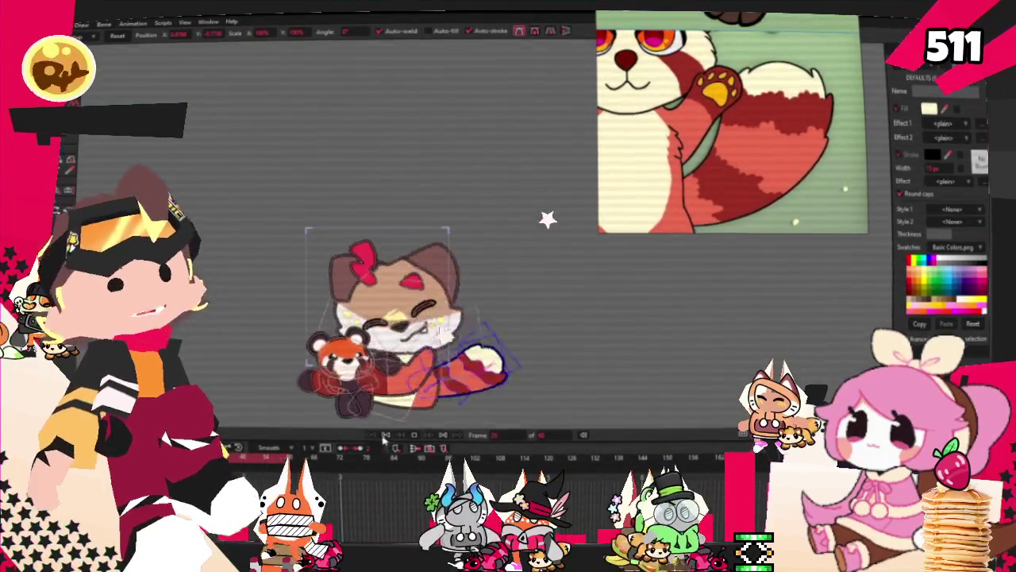
{"action": "scroll", "coordinate": [432, 268], "scroll_direction": "up", "scroll_amount": 3}
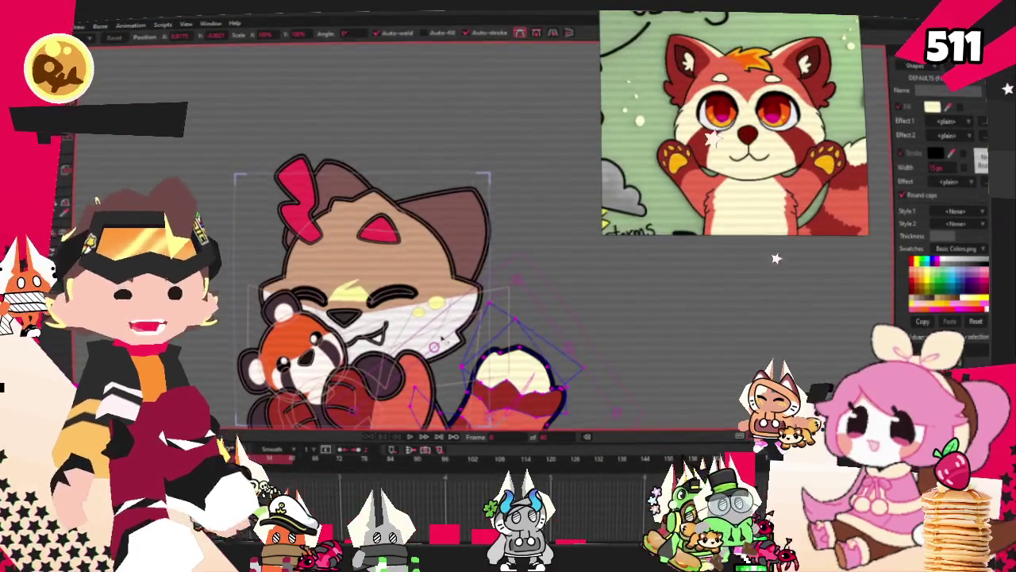
{"action": "scroll", "coordinate": [441, 343], "scroll_direction": "up", "scroll_amount": 2}
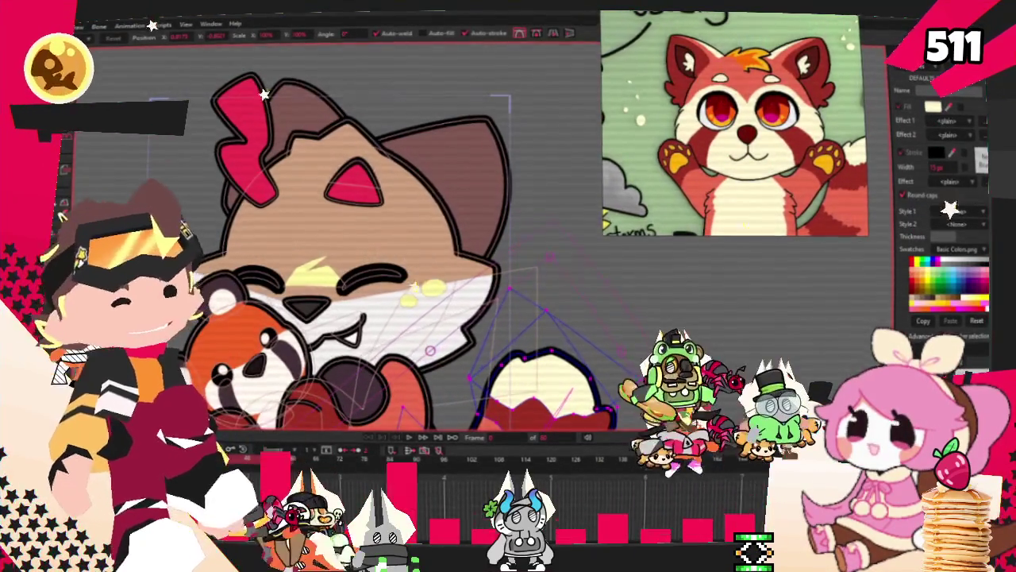
{"action": "left_click", "coordinate": [452, 324]}
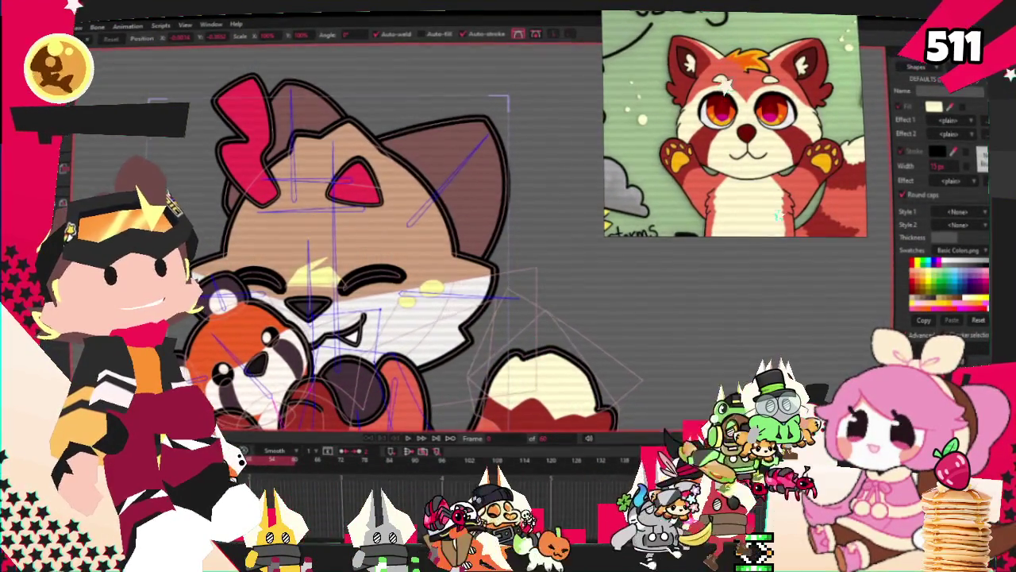
Paint a dark red shape covering both ears and the head top, then select and deselect the head
{"action": "key", "text": "w"}
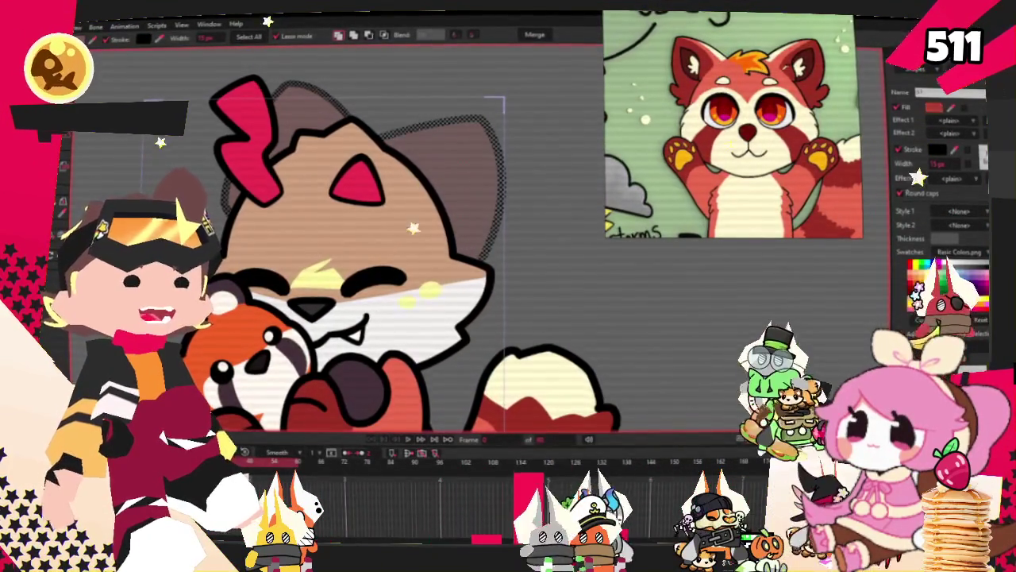
{"action": "key", "text": "space"}
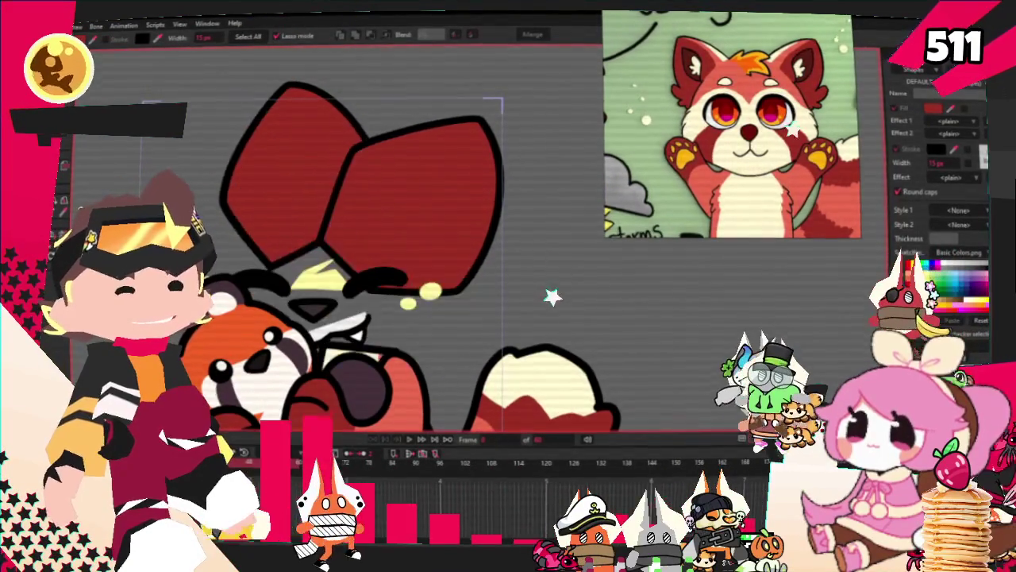
{"action": "left_click", "coordinate": [435, 313]}
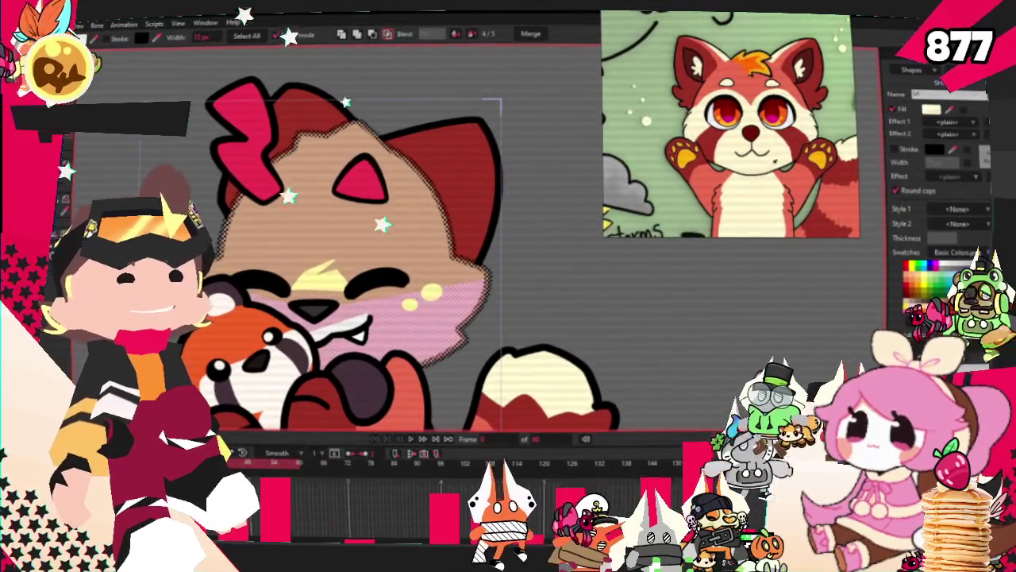
{"action": "key", "text": "ctrl+d"}
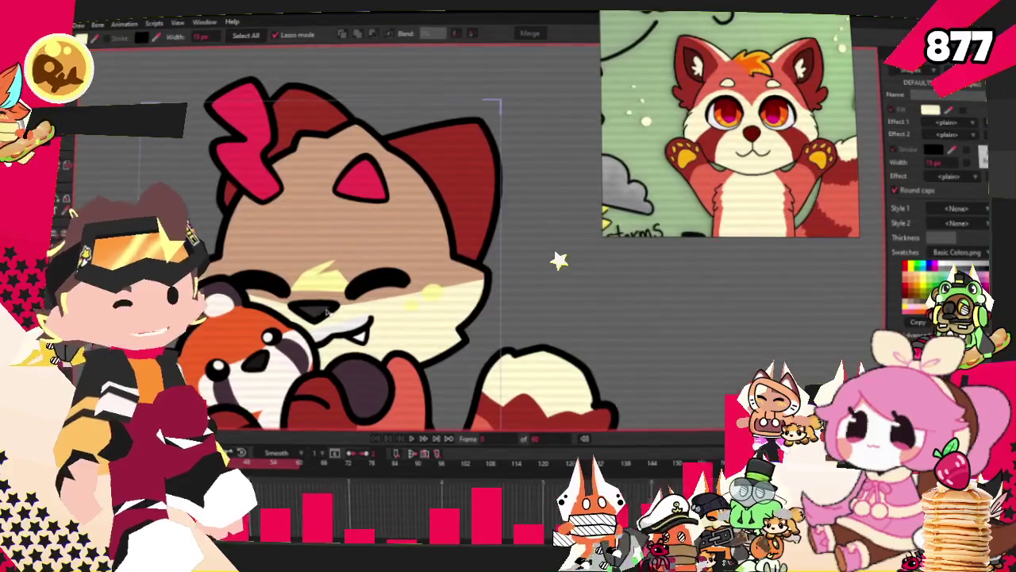
Raise the dark red nose's top edge into a pointed peak with an added point
{"action": "left_click", "coordinate": [326, 313]}
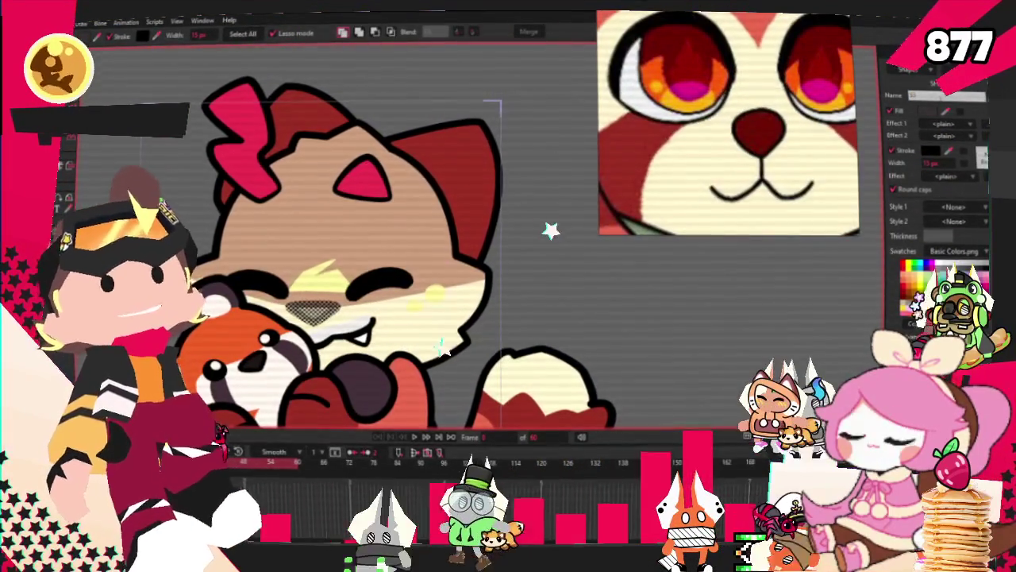
{"action": "scroll", "coordinate": [249, 243], "scroll_direction": "down", "scroll_amount": 2}
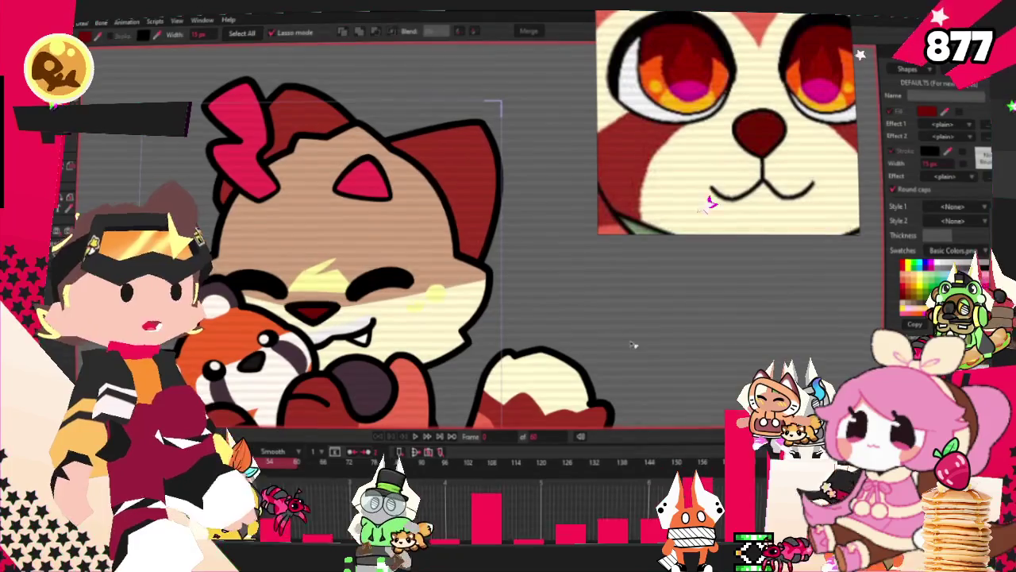
{"action": "scroll", "coordinate": [317, 322], "scroll_direction": "up", "scroll_amount": 5}
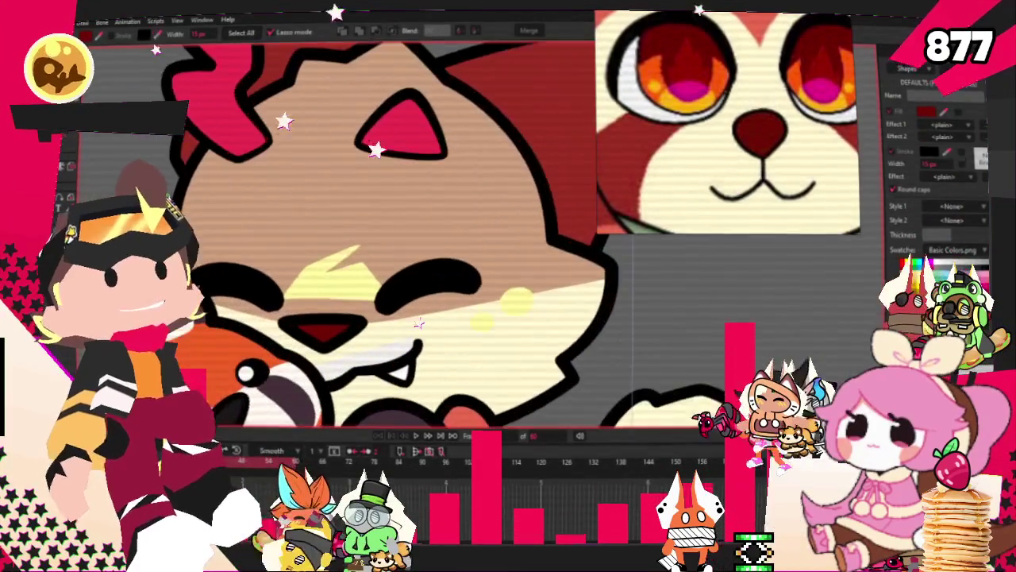
{"action": "key", "text": "a"}
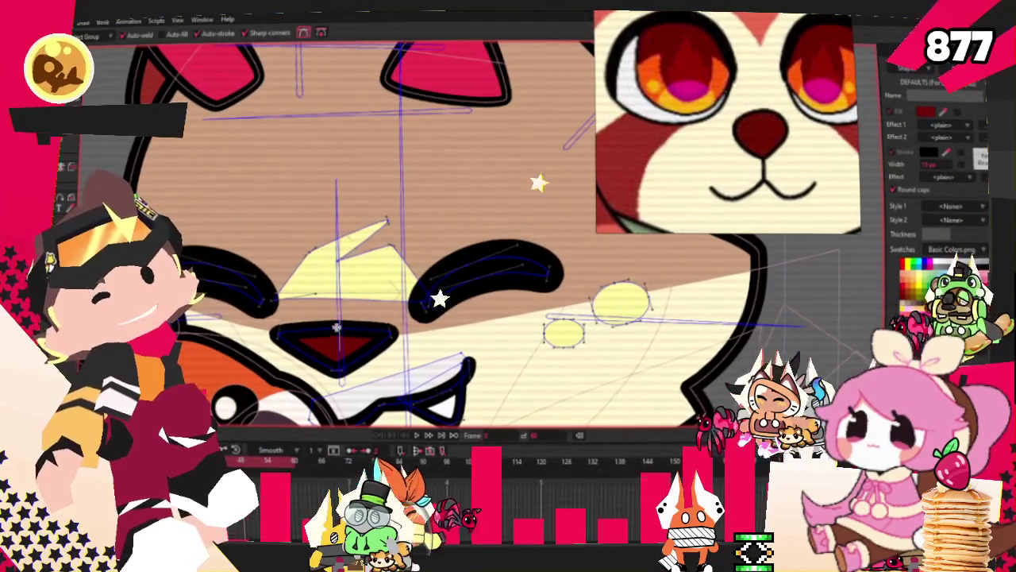
{"action": "left_click_drag", "start_coordinate": [331, 332], "coordinate": [334, 303]}
{"action": "key", "text": "c"}
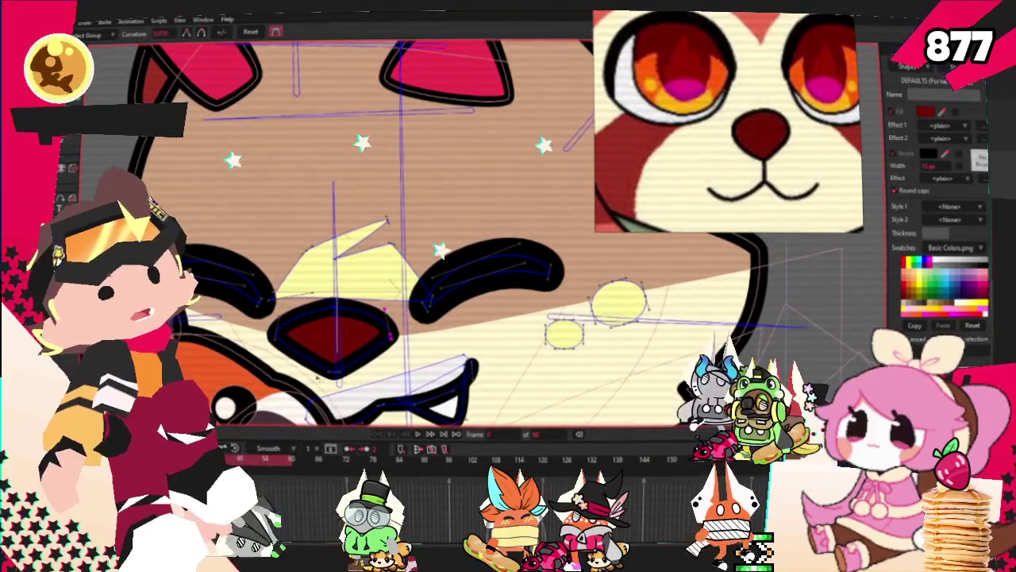
{"action": "key", "text": "t"}
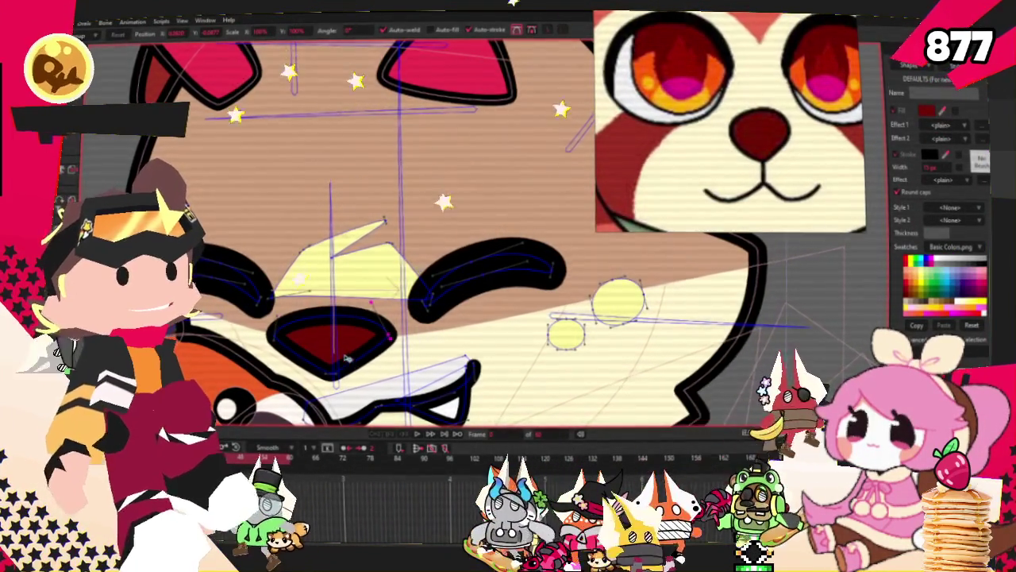
Delete the pale yellow tuft between the eyes and select the beige head shape
{"action": "scroll", "coordinate": [322, 329], "scroll_direction": "up", "scroll_amount": 1}
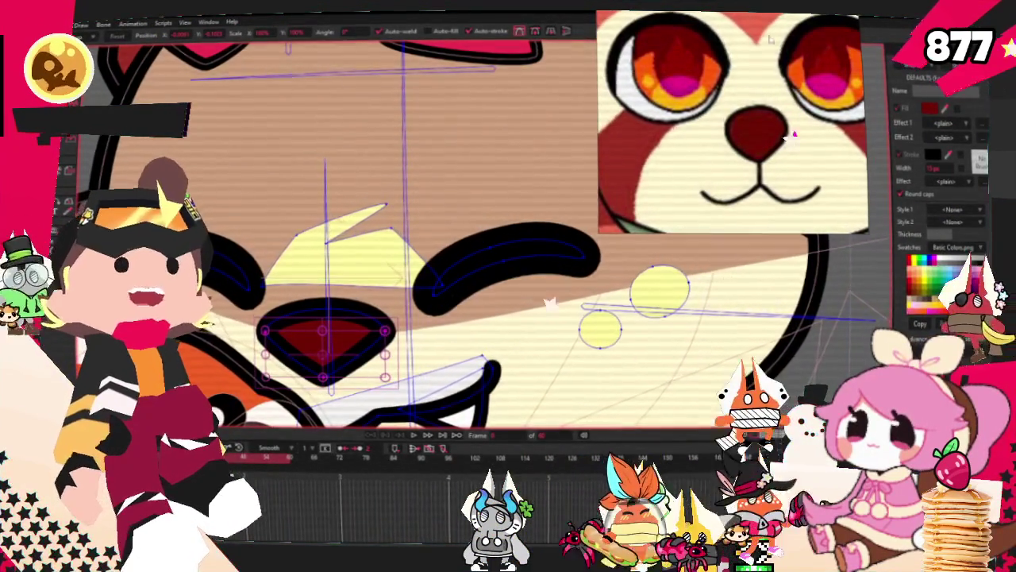
{"action": "scroll", "coordinate": [269, 102], "scroll_direction": "down", "scroll_amount": 2}
{"action": "scroll", "coordinate": [319, 142], "scroll_direction": "up", "scroll_amount": 1}
{"action": "left_click", "coordinate": [330, 229]}
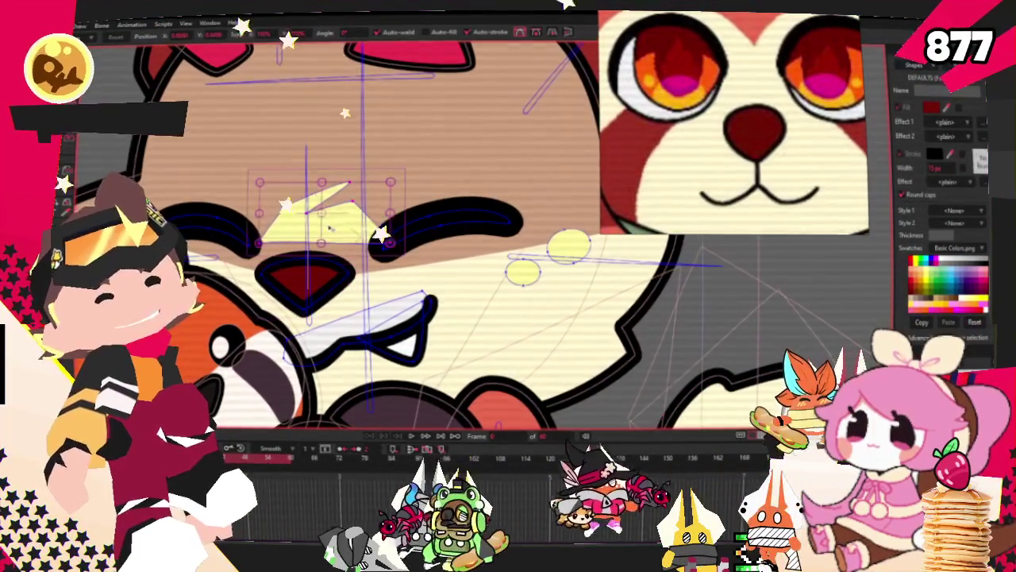
{"action": "key", "text": "Delete"}
{"action": "left_click_drag", "start_coordinate": [523, 272], "coordinate": [568, 246]}
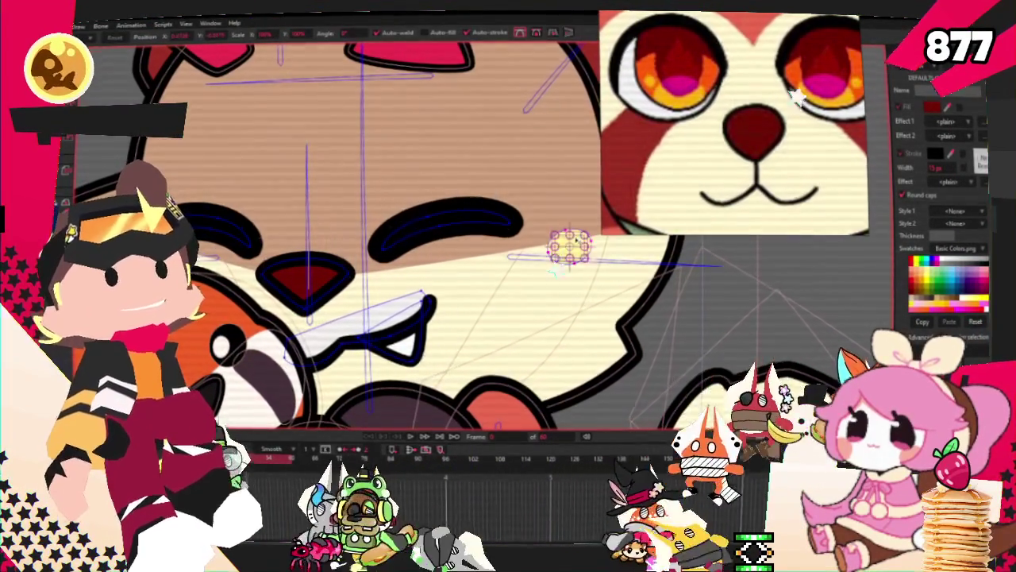
{"action": "scroll", "coordinate": [577, 237], "scroll_direction": "down", "scroll_amount": 3}
{"action": "scroll", "coordinate": [636, 254], "scroll_direction": "up", "scroll_amount": 3}
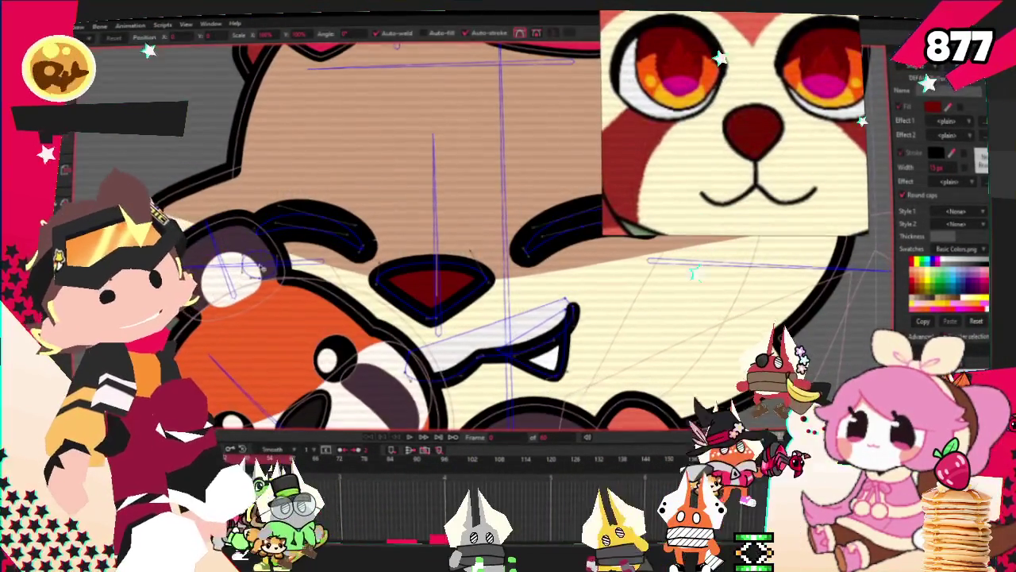
{"action": "scroll", "coordinate": [469, 252], "scroll_direction": "down", "scroll_amount": 2}
{"action": "left_click", "coordinate": [516, 209]}
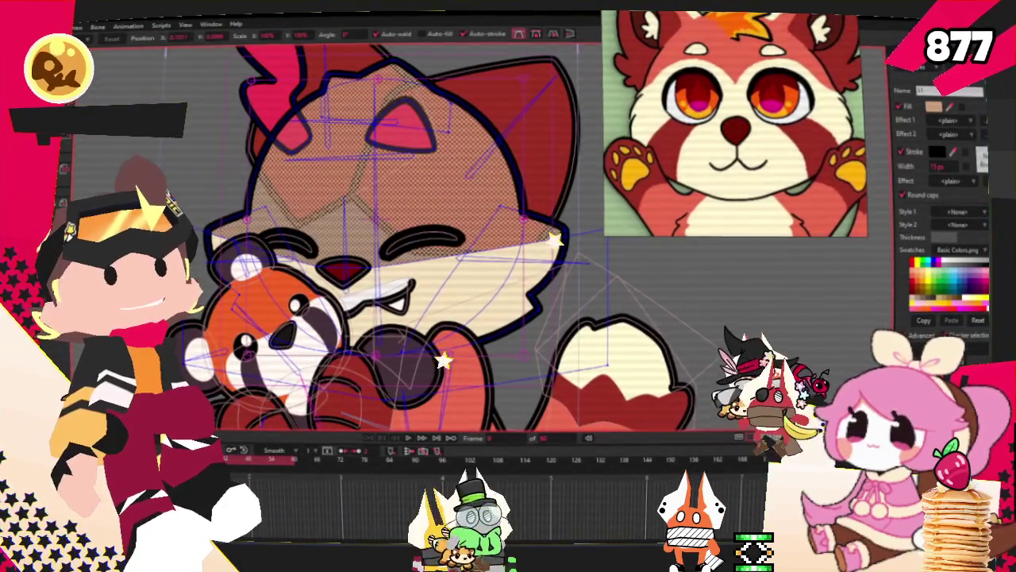
Pull the cream face shape's top points from the nose up over the forehead
{"action": "scroll", "coordinate": [404, 270], "scroll_direction": "up", "scroll_amount": 2}
{"action": "scroll", "coordinate": [403, 270], "scroll_direction": "up", "scroll_amount": 1}
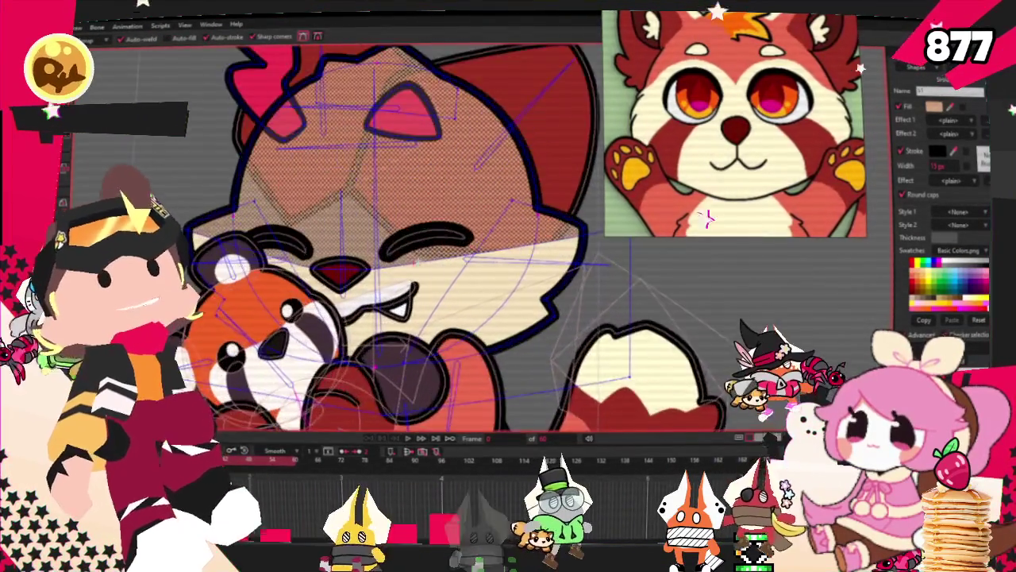
{"action": "scroll", "coordinate": [403, 270], "scroll_direction": "up", "scroll_amount": 1}
{"action": "scroll", "coordinate": [339, 263], "scroll_direction": "up", "scroll_amount": 1}
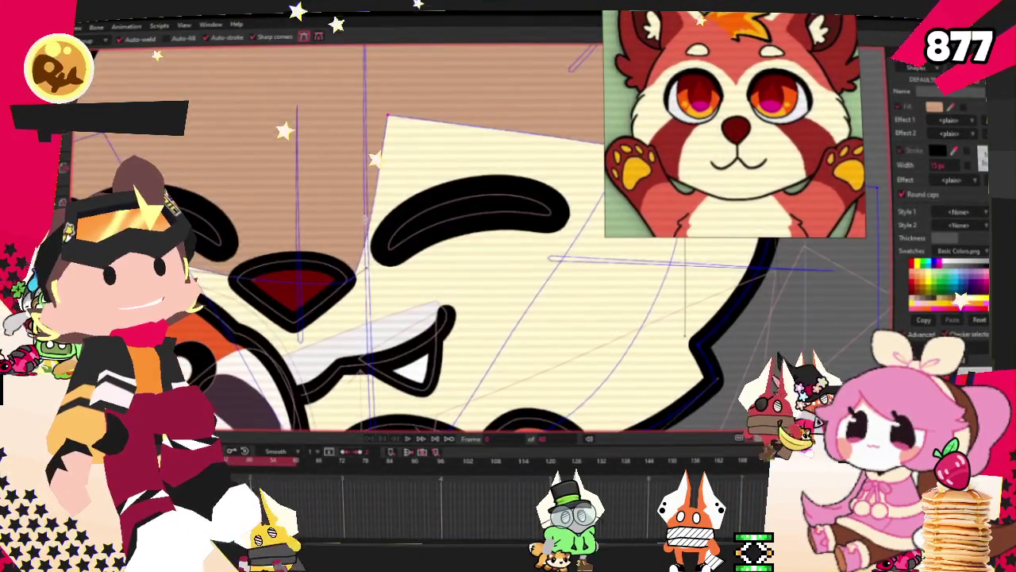
{"action": "left_click", "coordinate": [308, 264]}
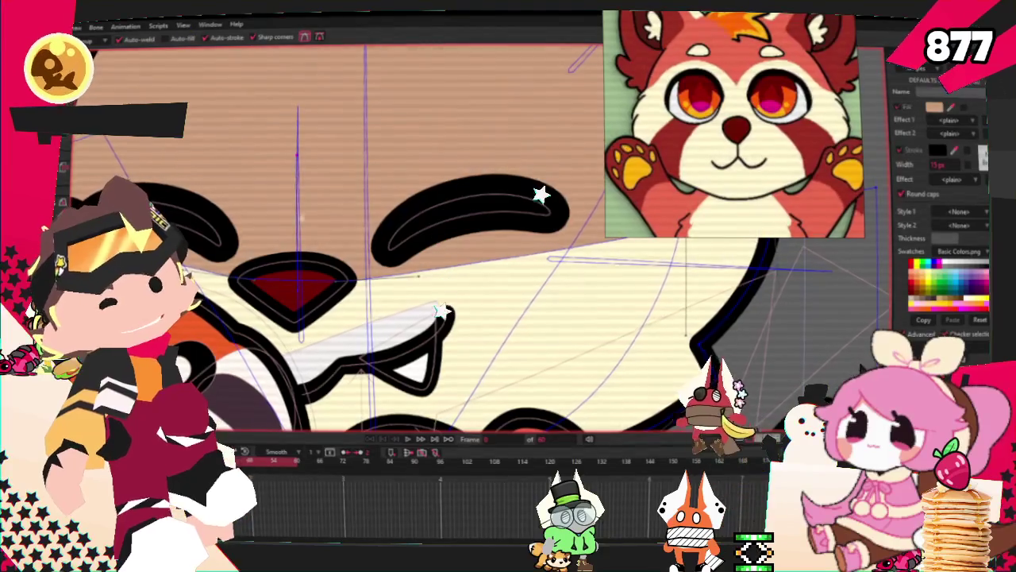
{"action": "left_click", "coordinate": [303, 263]}
{"action": "left_click_drag", "start_coordinate": [306, 277], "coordinate": [294, 103]}
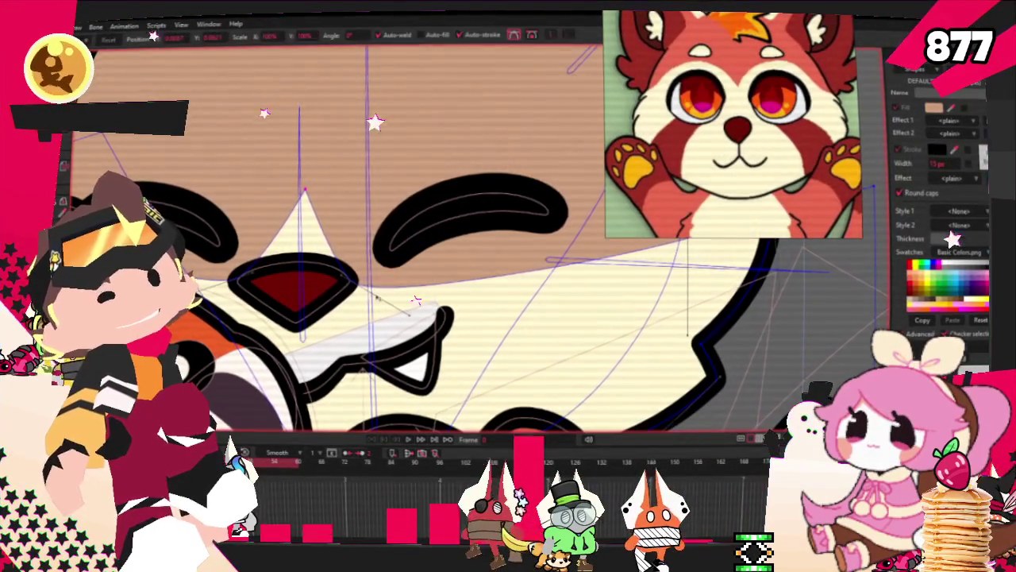
{"action": "left_click_drag", "start_coordinate": [304, 191], "coordinate": [372, 84]}
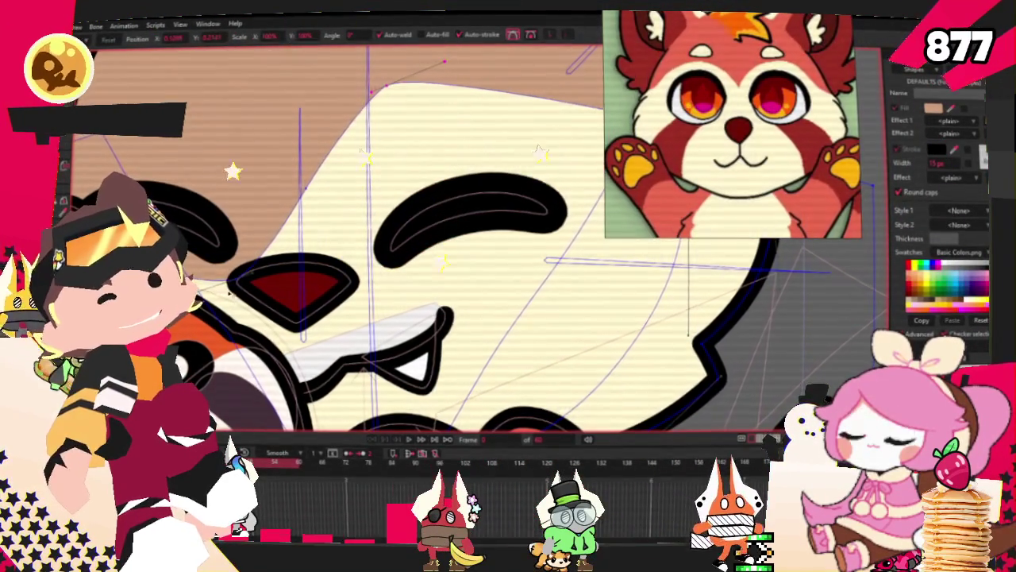
{"action": "left_click_drag", "start_coordinate": [238, 278], "coordinate": [201, 74]}
Refine the cream face's top point, leaving a narrow brown V between the eyes
{"action": "scroll", "coordinate": [211, 91], "scroll_direction": "down", "scroll_amount": 5}
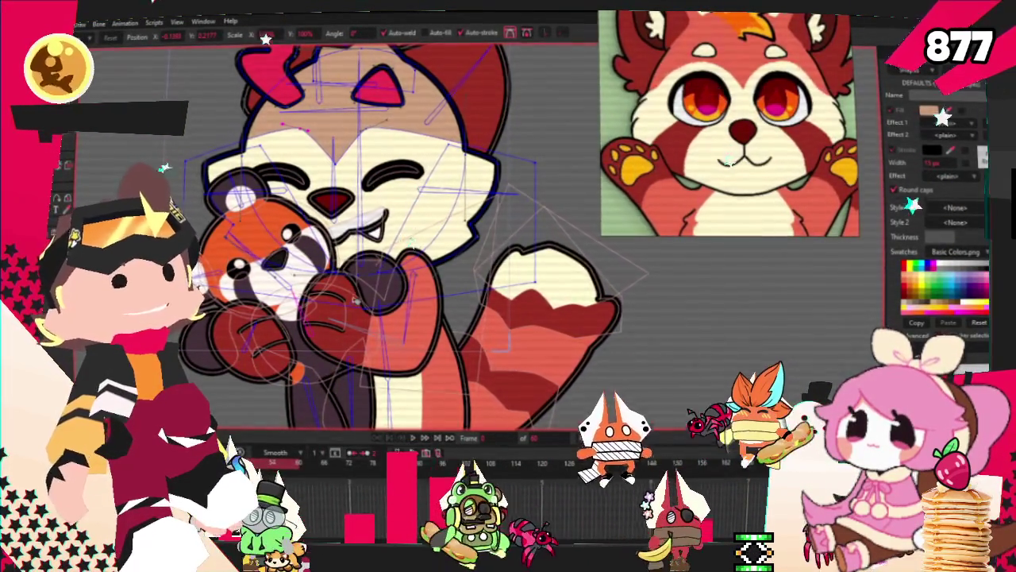
{"action": "scroll", "coordinate": [346, 97], "scroll_direction": "down", "scroll_amount": 2}
{"action": "scroll", "coordinate": [346, 96], "scroll_direction": "up", "scroll_amount": 3}
{"action": "scroll", "coordinate": [346, 96], "scroll_direction": "up", "scroll_amount": 2}
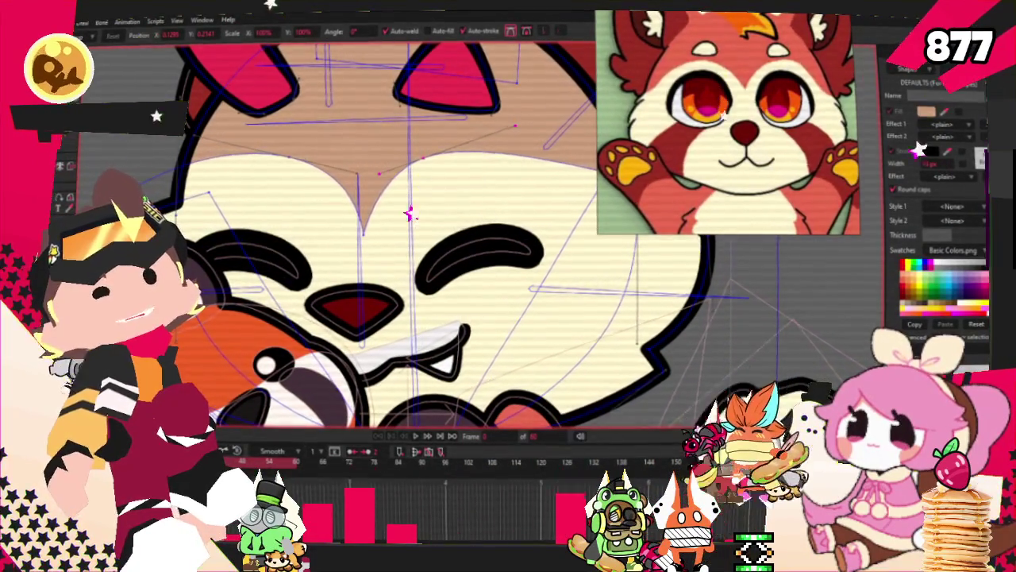
{"action": "scroll", "coordinate": [310, 149], "scroll_direction": "up", "scroll_amount": 1}
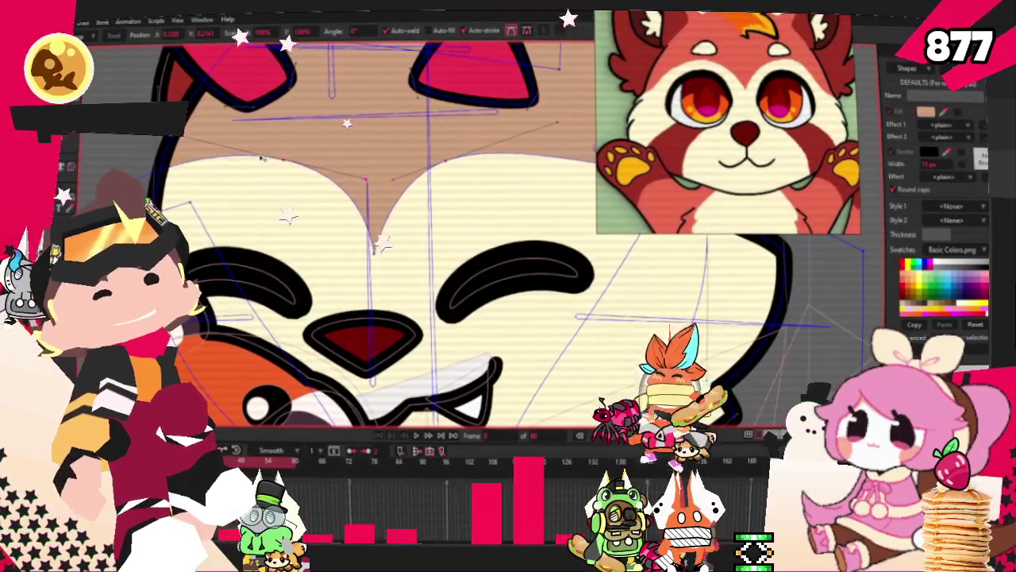
{"action": "left_click_drag", "start_coordinate": [558, 122], "coordinate": [586, 135]}
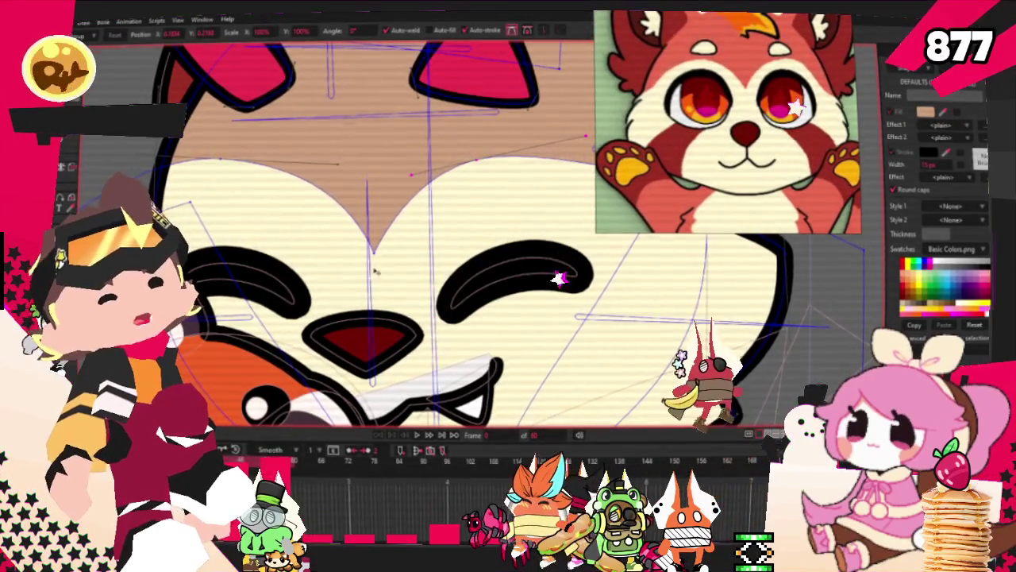
{"action": "scroll", "coordinate": [370, 278], "scroll_direction": "down", "scroll_amount": 3}
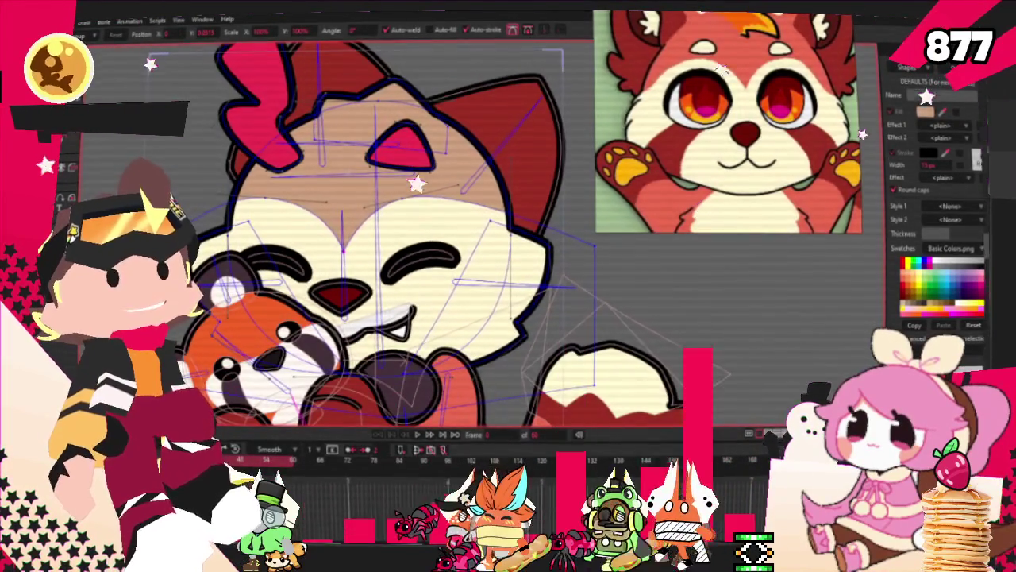
{"action": "left_click", "coordinate": [421, 258]}
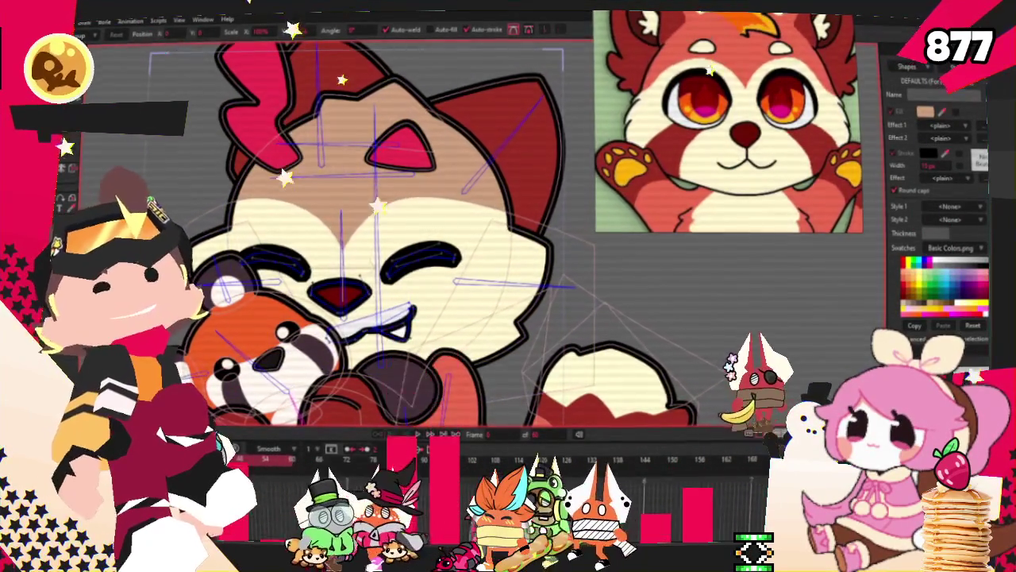
{"action": "key", "text": "g"}
{"action": "scroll", "coordinate": [392, 339], "scroll_direction": "up", "scroll_amount": 3}
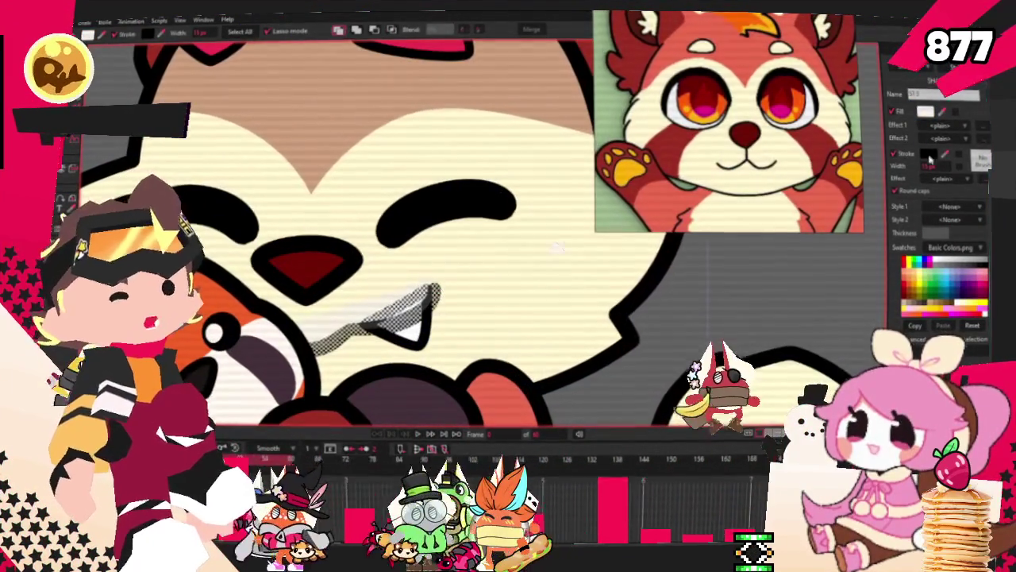
{"action": "left_click", "coordinate": [699, 226]}
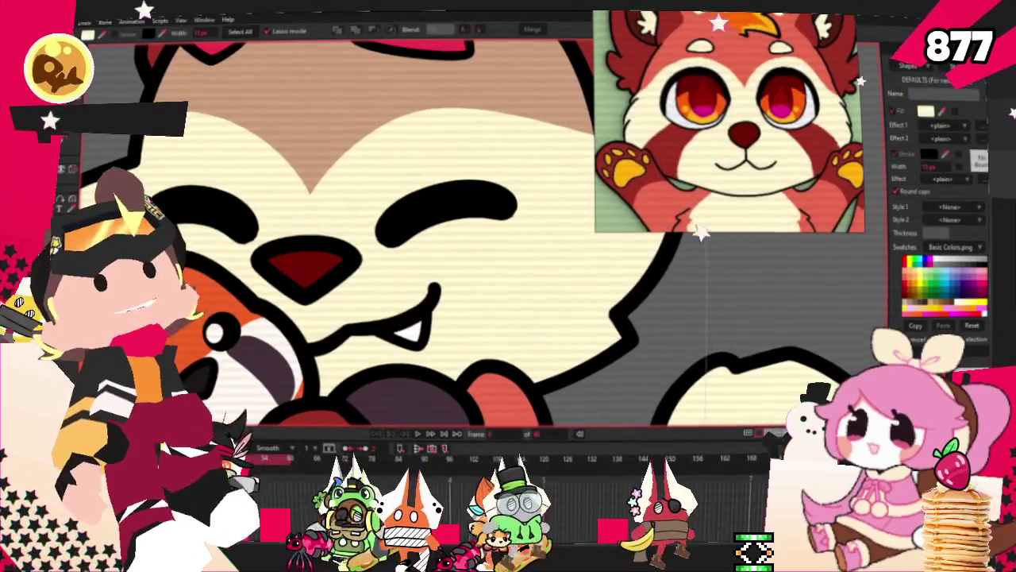
{"action": "key", "text": "g"}
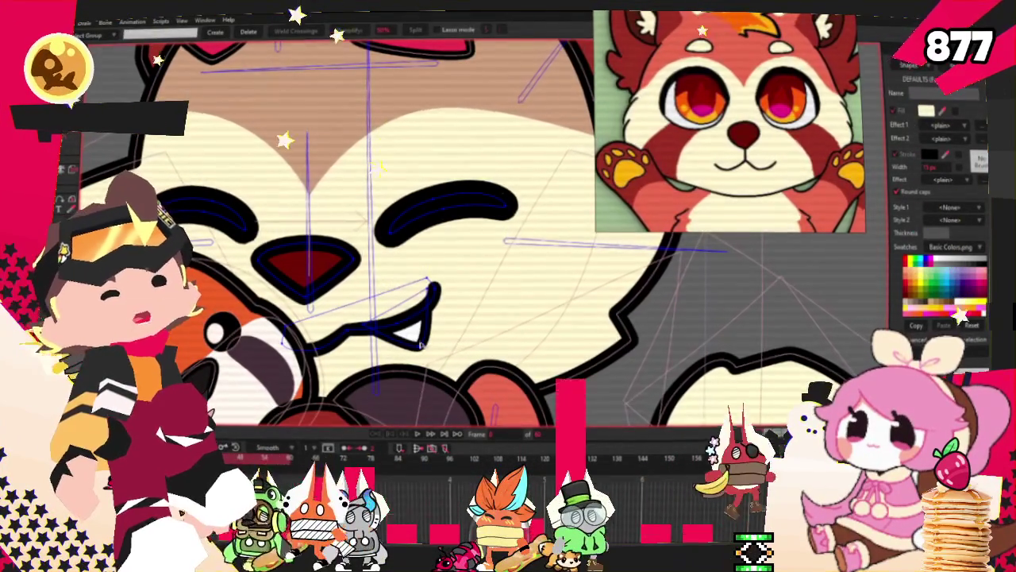
{"action": "scroll", "coordinate": [423, 343], "scroll_direction": "down", "scroll_amount": 3}
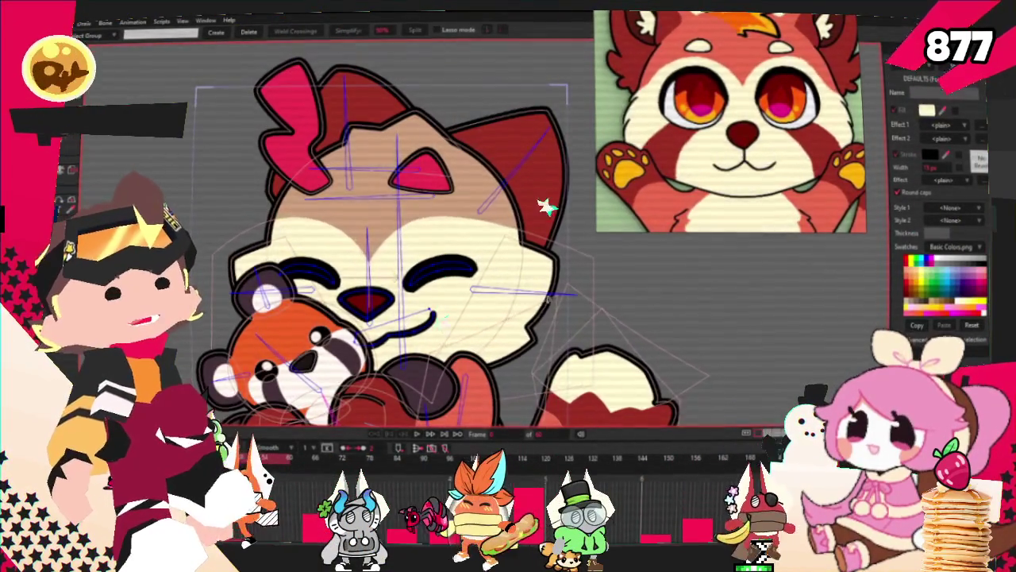
{"action": "scroll", "coordinate": [453, 333], "scroll_direction": "up", "scroll_amount": 3}
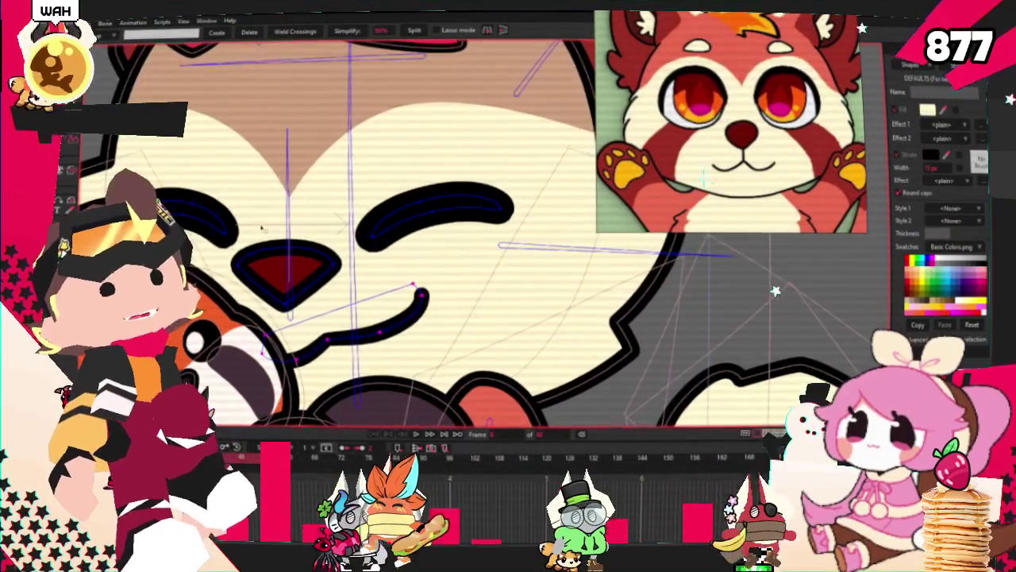
{"action": "scroll", "coordinate": [445, 302], "scroll_direction": "down", "scroll_amount": 2}
{"action": "scroll", "coordinate": [466, 282], "scroll_direction": "down", "scroll_amount": 2}
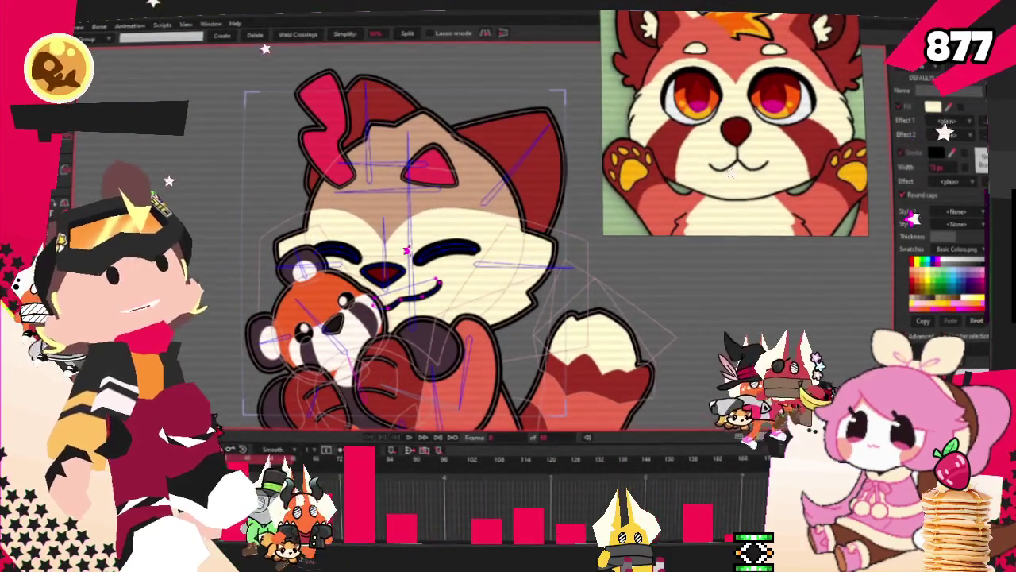
{"action": "scroll", "coordinate": [465, 296], "scroll_direction": "down", "scroll_amount": 2}
{"action": "scroll", "coordinate": [465, 296], "scroll_direction": "up", "scroll_amount": 2}
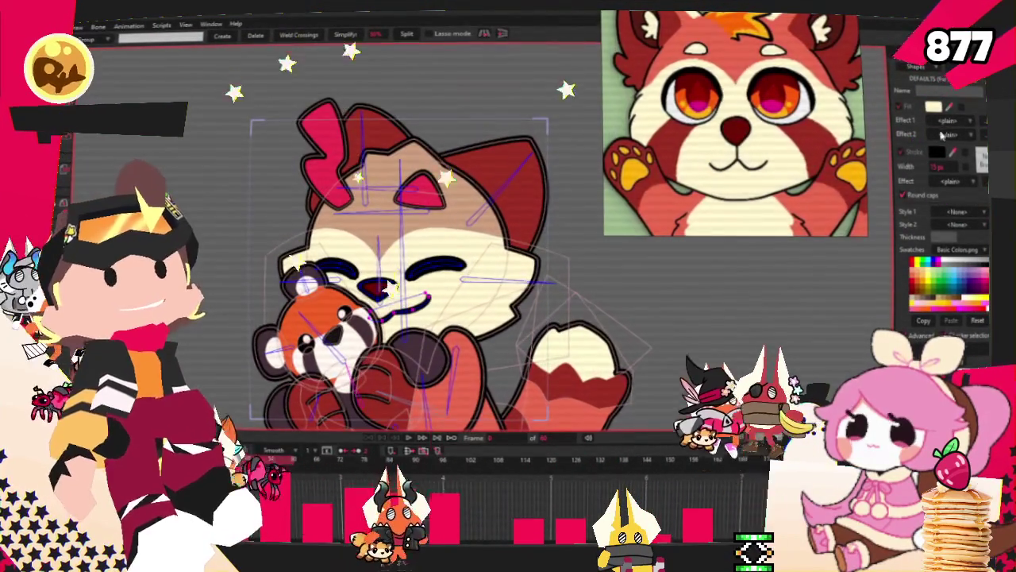
{"action": "scroll", "coordinate": [278, 255], "scroll_direction": "up", "scroll_amount": 1}
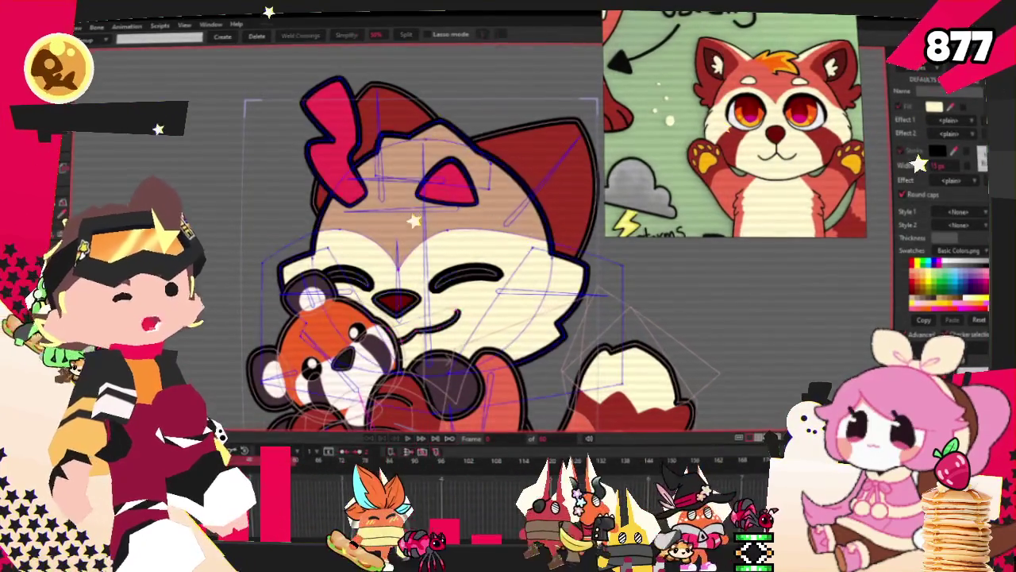
{"action": "left_click", "coordinate": [540, 301]}
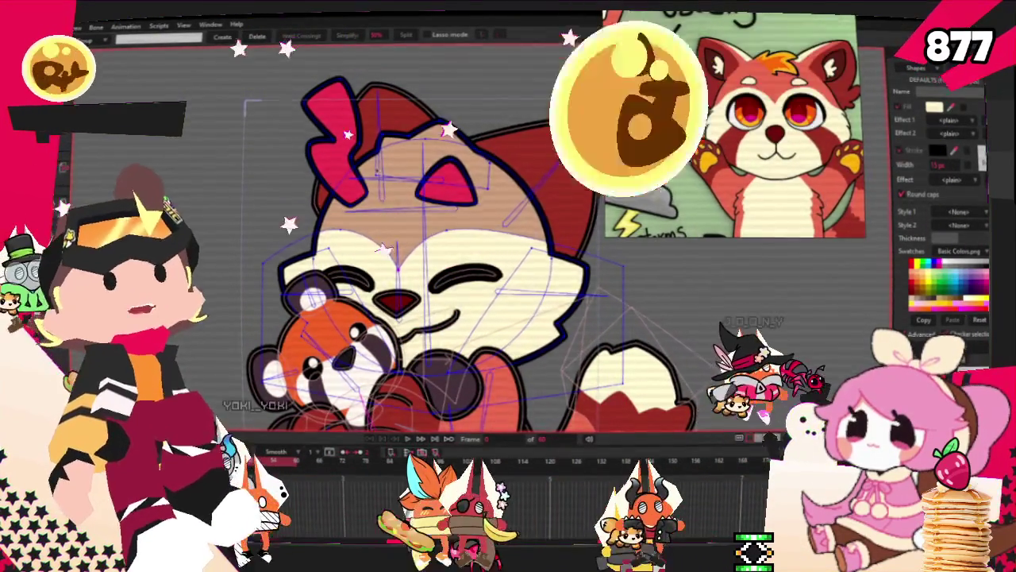
Delete the red forehead triangle and the angular bump on top of the head
{"action": "scroll", "coordinate": [415, 130], "scroll_direction": "up", "scroll_amount": 1}
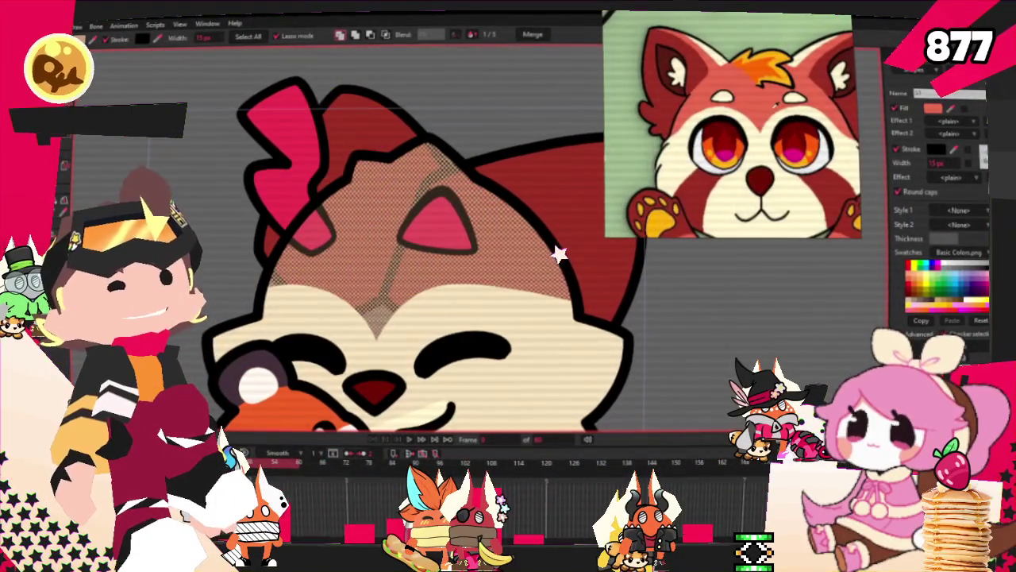
{"action": "left_click", "coordinate": [663, 358]}
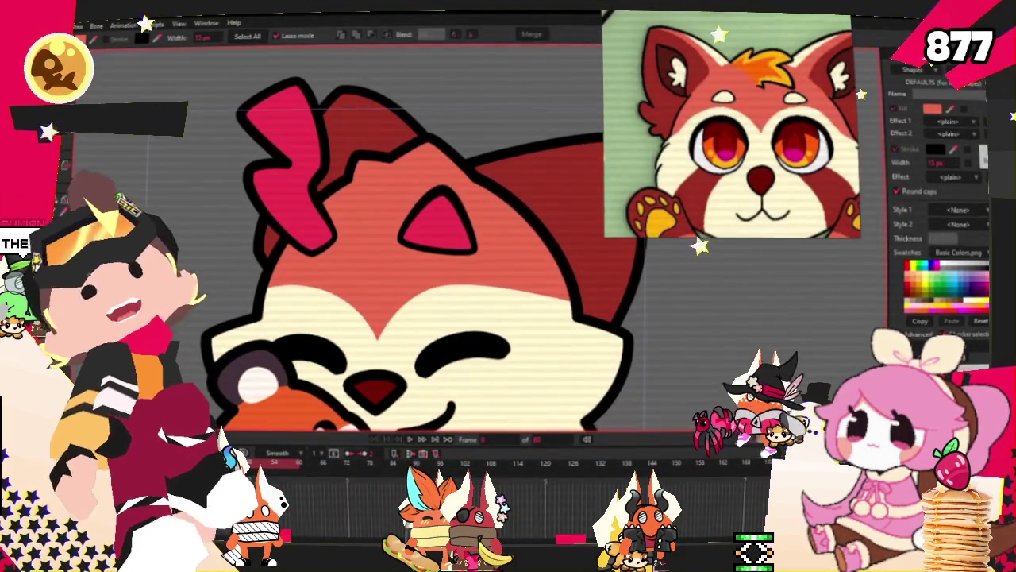
{"action": "key", "text": "ctrl+a"}
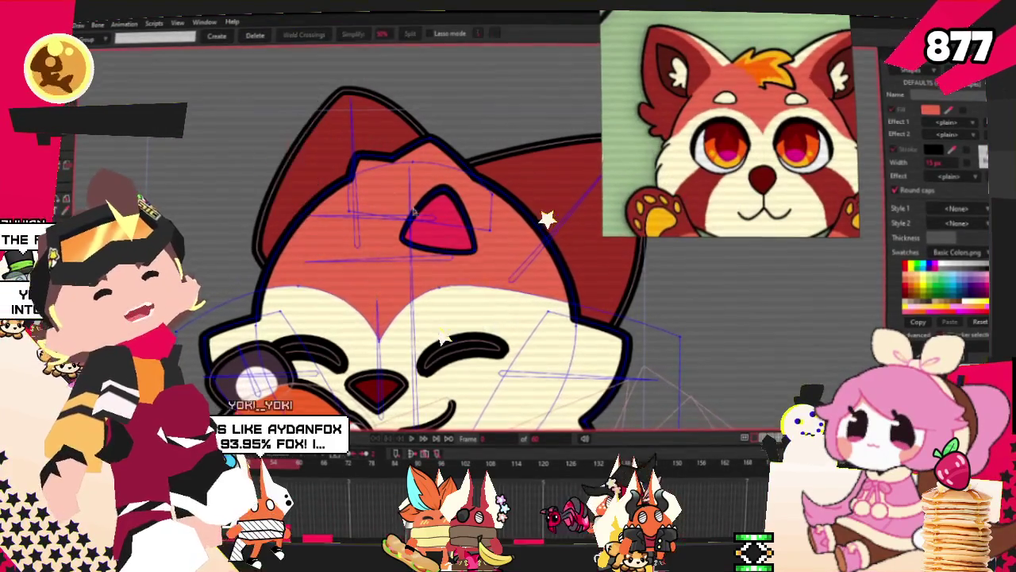
{"action": "key", "text": "Delete"}
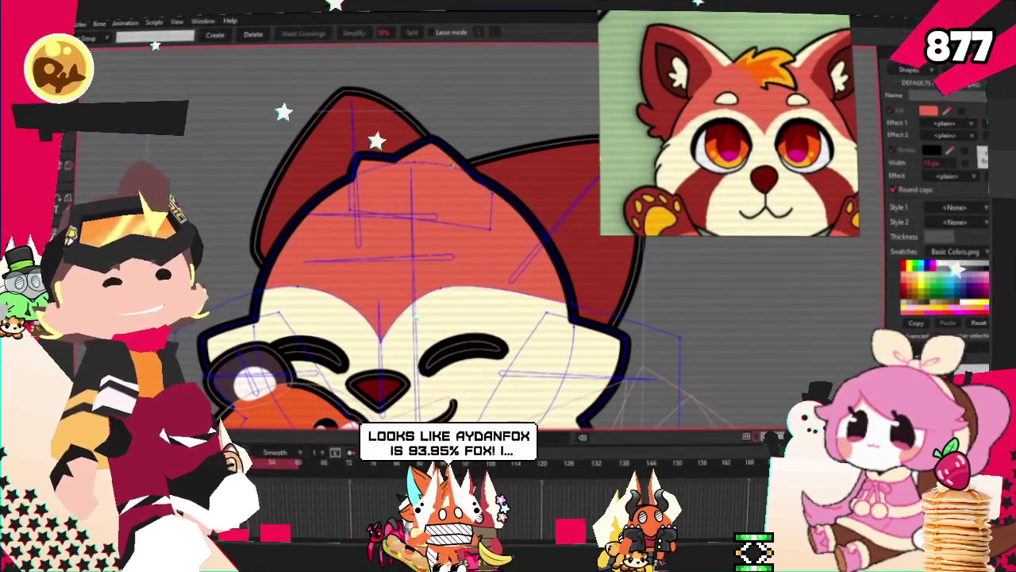
{"action": "key", "text": "Delete"}
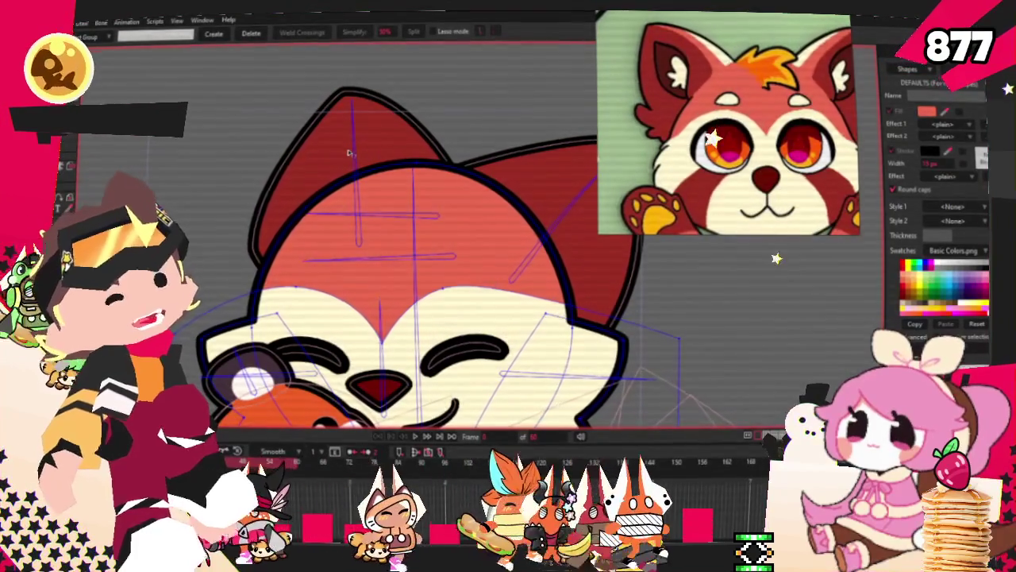
Draw a rectangle over the top of the head as the tuft base
{"action": "key", "text": "a"}
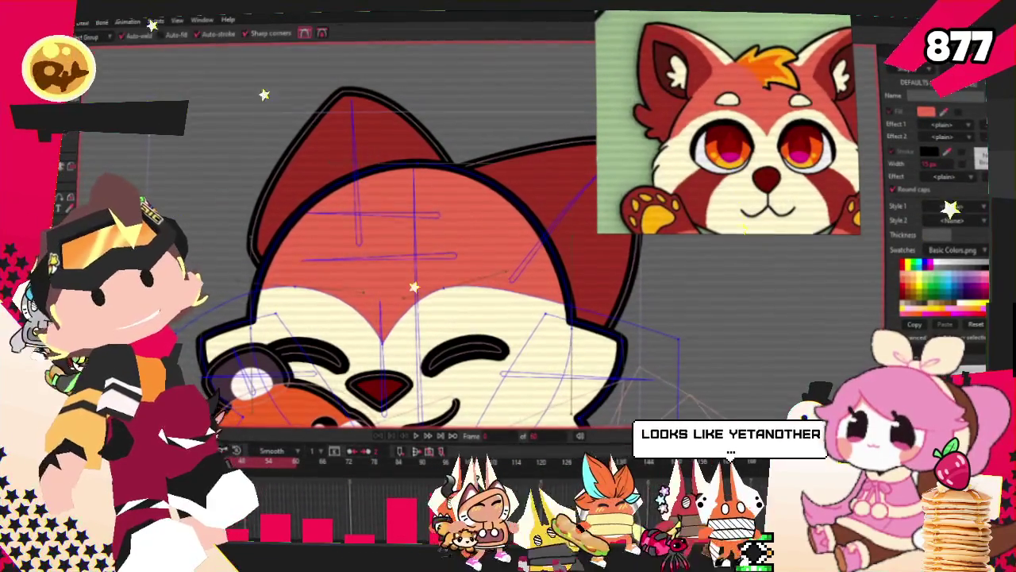
{"action": "key", "text": "r"}
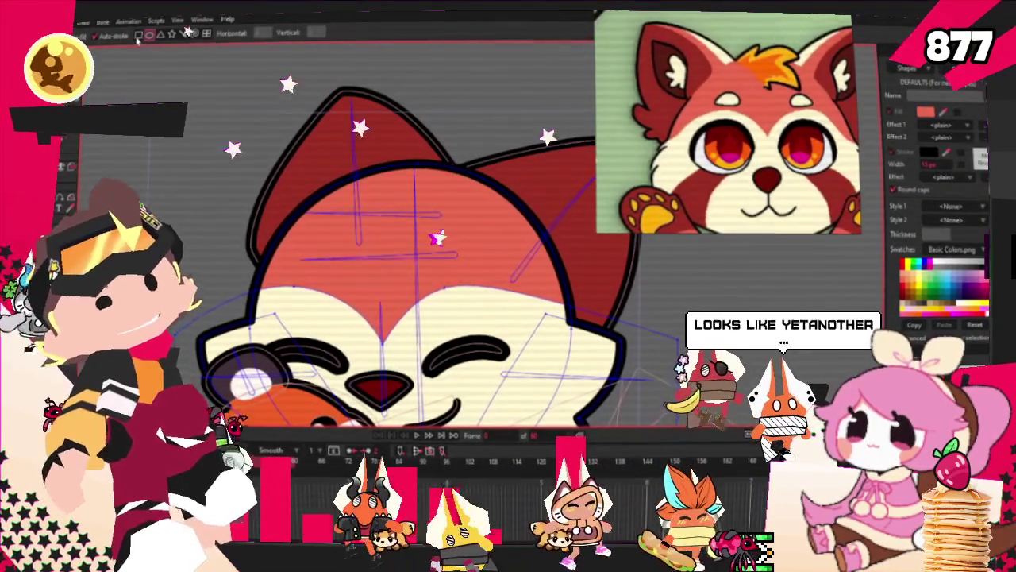
{"action": "left_click_drag", "start_coordinate": [347, 117], "coordinate": [490, 216]}
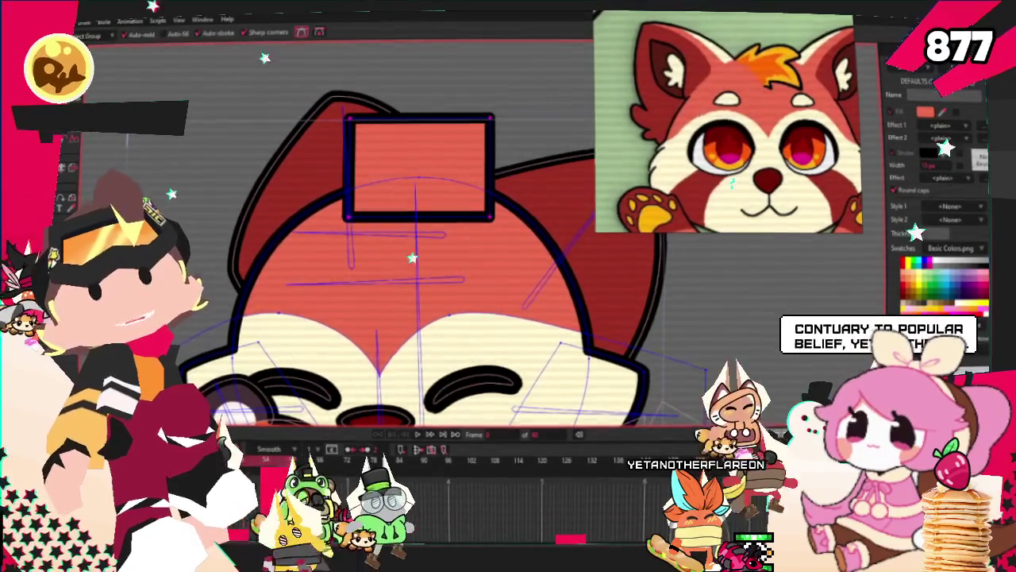
Curve the tuft rectangle's edges, notching the left side and top and bulging the right
{"action": "scroll", "coordinate": [268, 112], "scroll_direction": "down", "scroll_amount": 2}
{"action": "scroll", "coordinate": [244, 161], "scroll_direction": "up", "scroll_amount": 3}
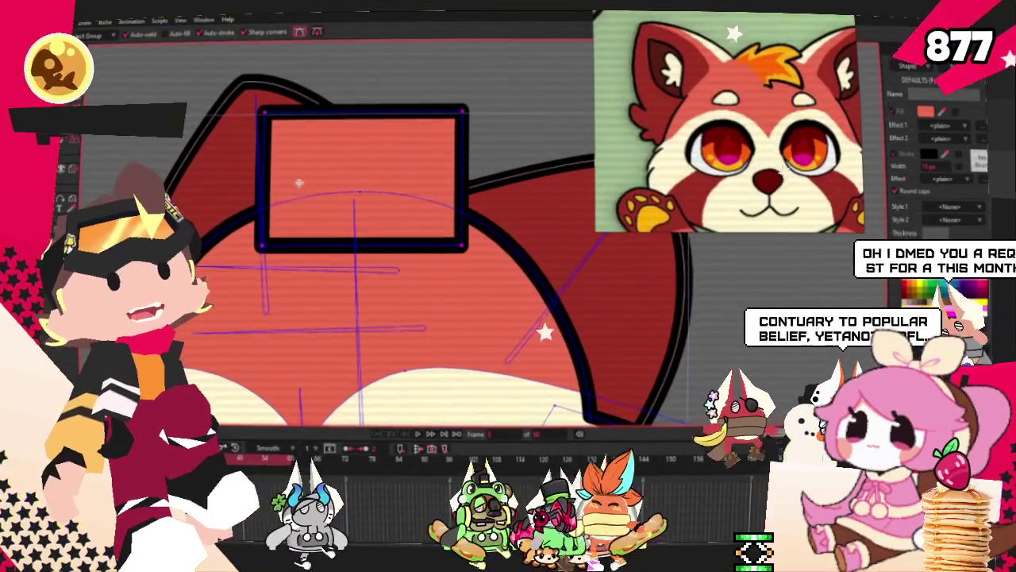
{"action": "scroll", "coordinate": [295, 183], "scroll_direction": "up", "scroll_amount": 2}
{"action": "left_click_drag", "start_coordinate": [256, 246], "coordinate": [178, 214]}
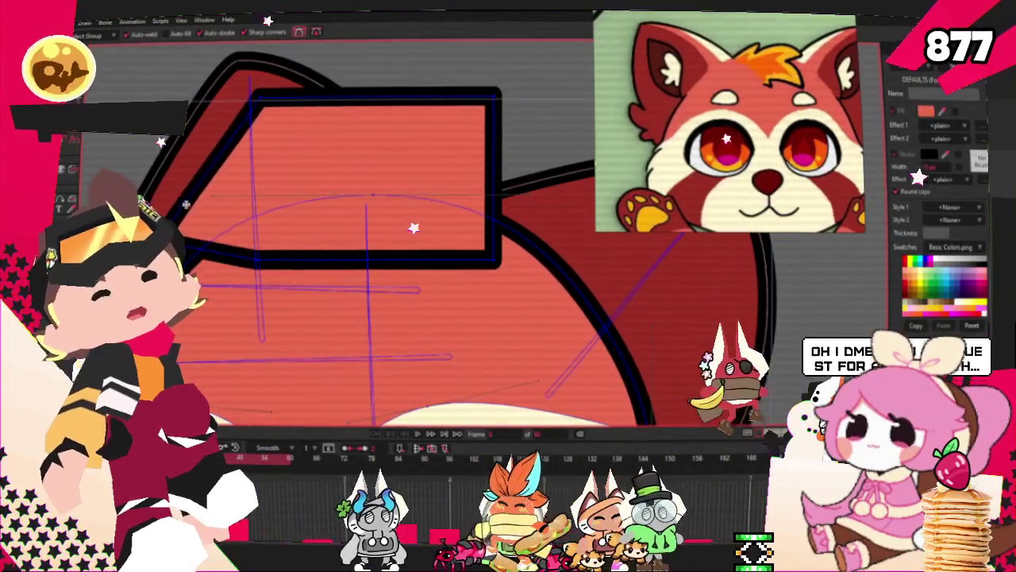
{"action": "left_click_drag", "start_coordinate": [200, 181], "coordinate": [267, 160]}
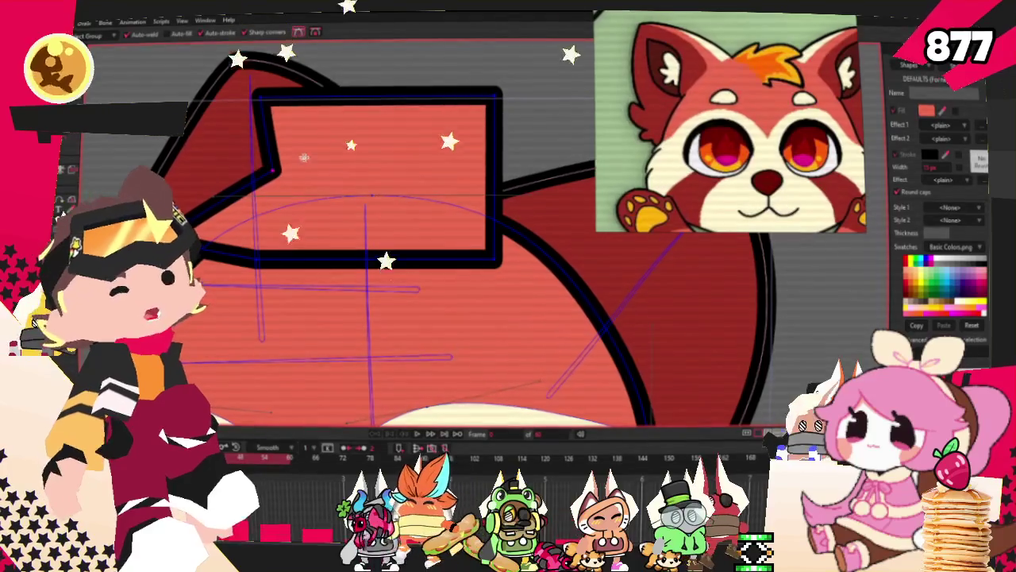
{"action": "left_click_drag", "start_coordinate": [387, 100], "coordinate": [412, 166]}
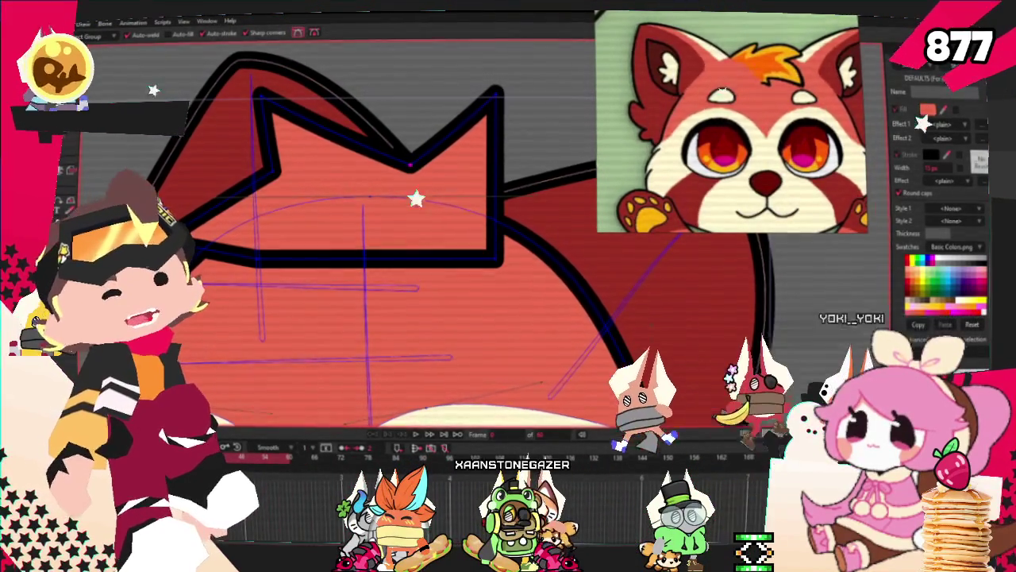
{"action": "scroll", "coordinate": [263, 99], "scroll_direction": "up", "scroll_amount": 1}
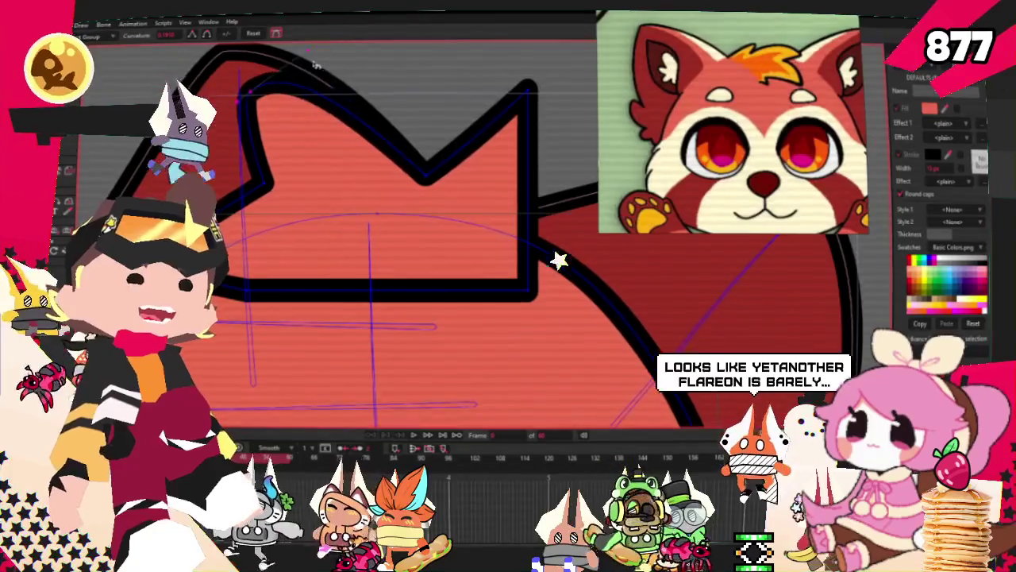
{"action": "mouse_move", "coordinate": [528, 100]}
{"action": "left_mouse_down"}
{"action": "mouse_move", "coordinate": [572, 106]}
{"action": "mouse_move", "coordinate": [584, 119]}
{"action": "left_mouse_up"}
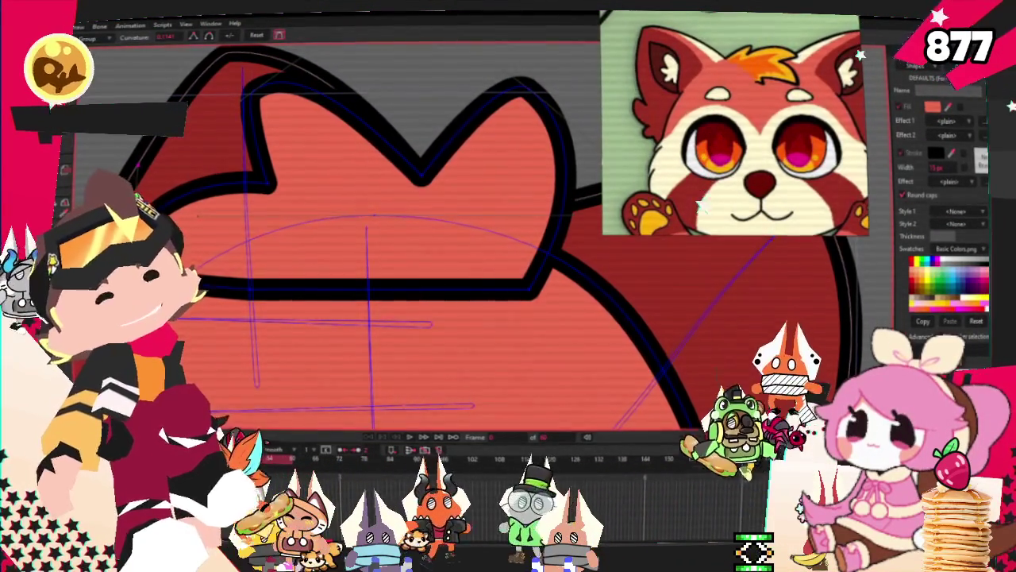
Nudge the tuft's lower-left and upper-left corner points into place
{"action": "key", "text": "t"}
{"action": "left_click_drag", "start_coordinate": [271, 189], "coordinate": [258, 199]}
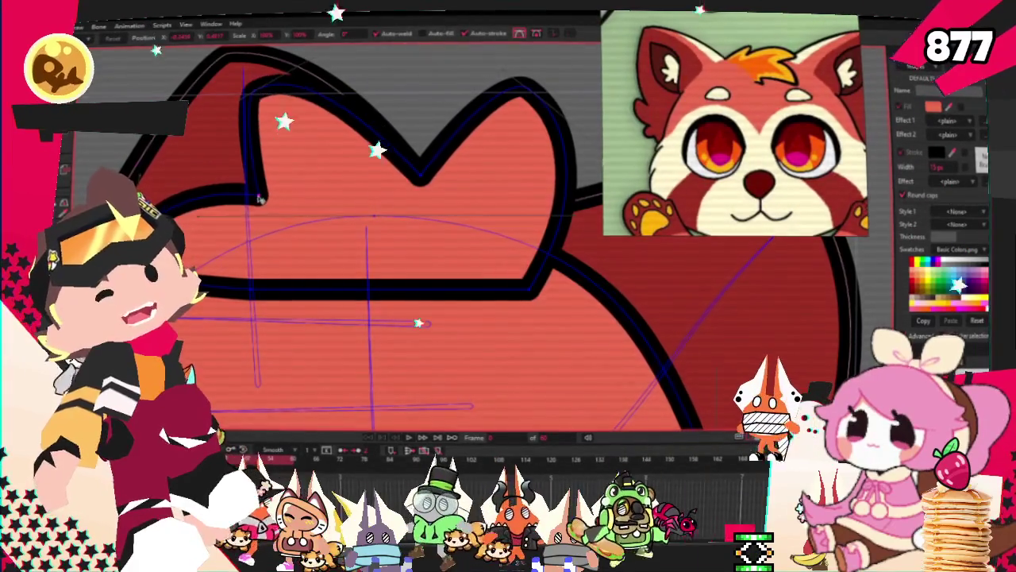
{"action": "left_click_drag", "start_coordinate": [247, 83], "coordinate": [256, 94]}
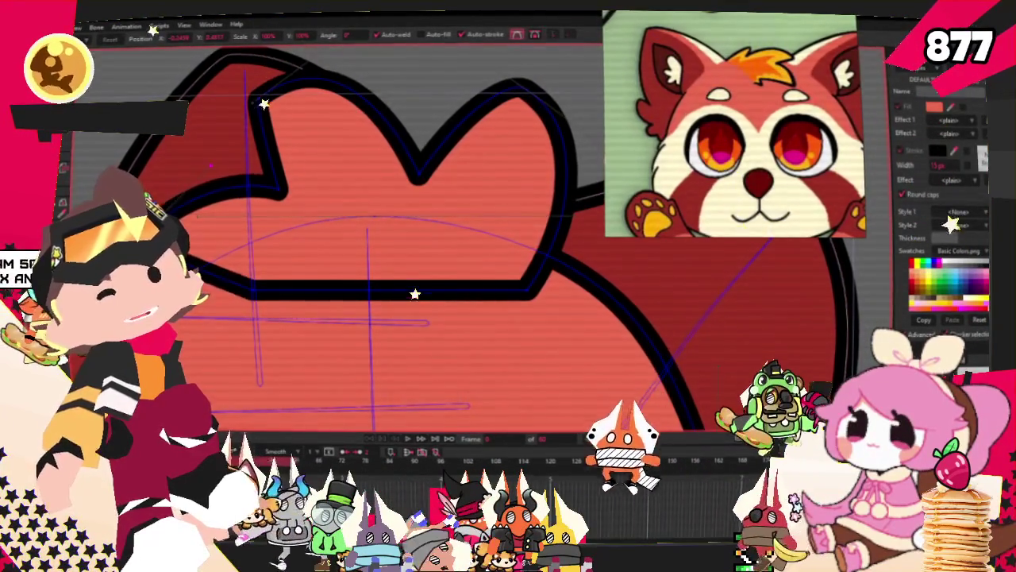
Move the tuft's lower-right corner and centre notch, then mark its outline as a fill region
{"action": "scroll", "coordinate": [358, 286], "scroll_direction": "up", "scroll_amount": 2}
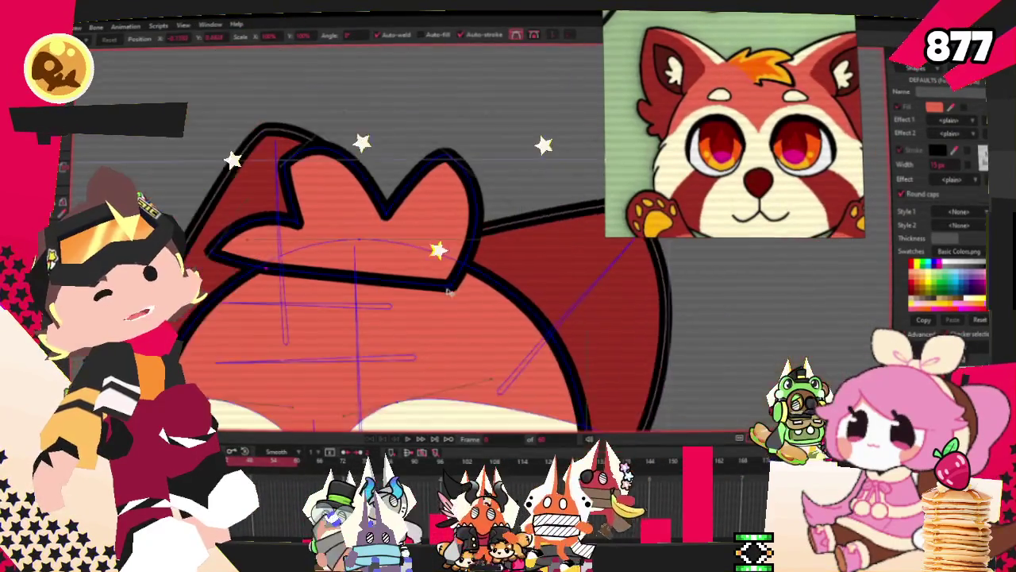
{"action": "scroll", "coordinate": [435, 290], "scroll_direction": "down", "scroll_amount": 3}
{"action": "left_click_drag", "start_coordinate": [434, 290], "coordinate": [487, 274]}
{"action": "left_click_drag", "start_coordinate": [358, 184], "coordinate": [409, 176]}
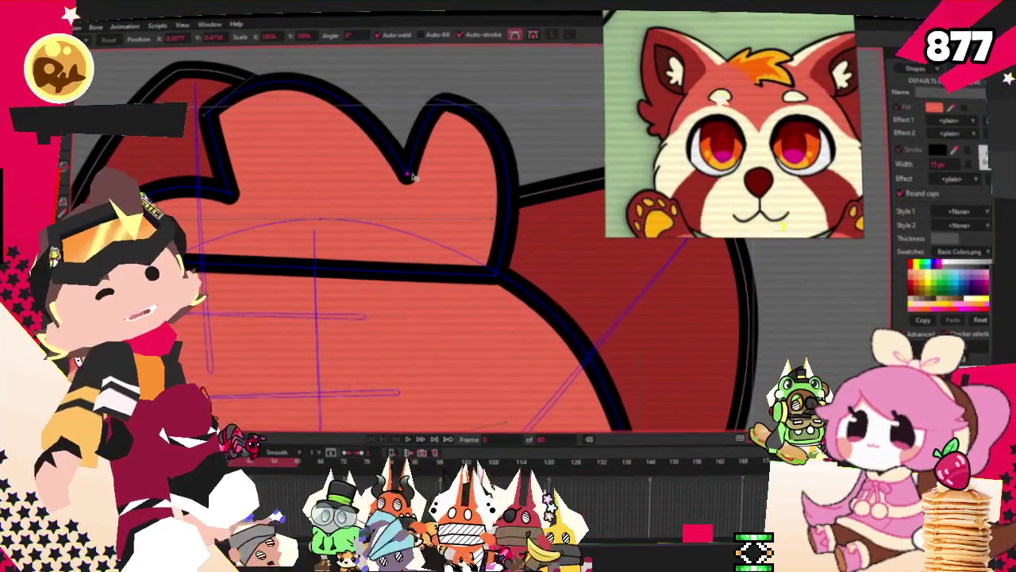
{"action": "scroll", "coordinate": [405, 176], "scroll_direction": "up", "scroll_amount": 2}
{"action": "scroll", "coordinate": [278, 222], "scroll_direction": "down", "scroll_amount": 3}
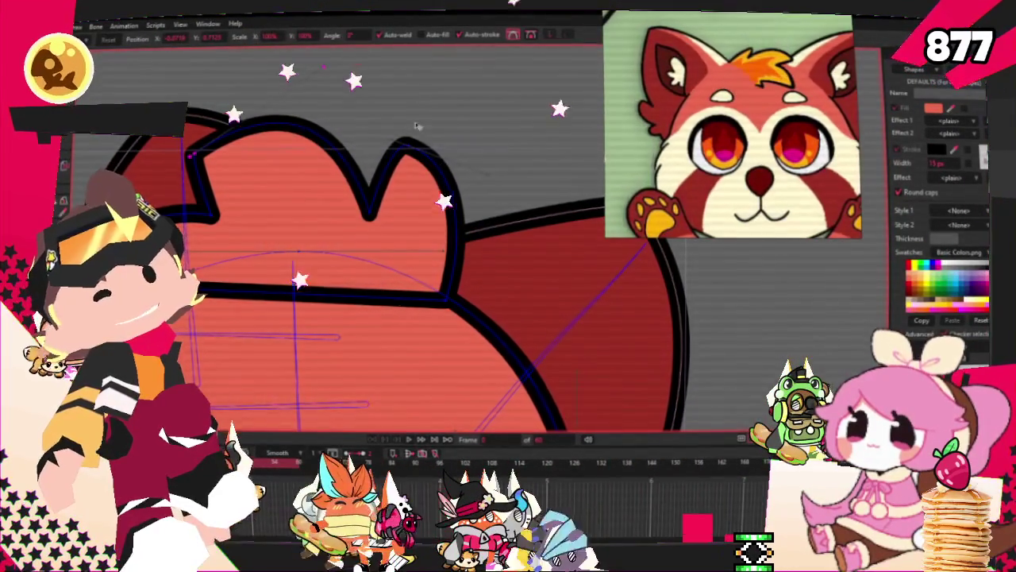
{"action": "scroll", "coordinate": [377, 219], "scroll_direction": "up", "scroll_amount": 1}
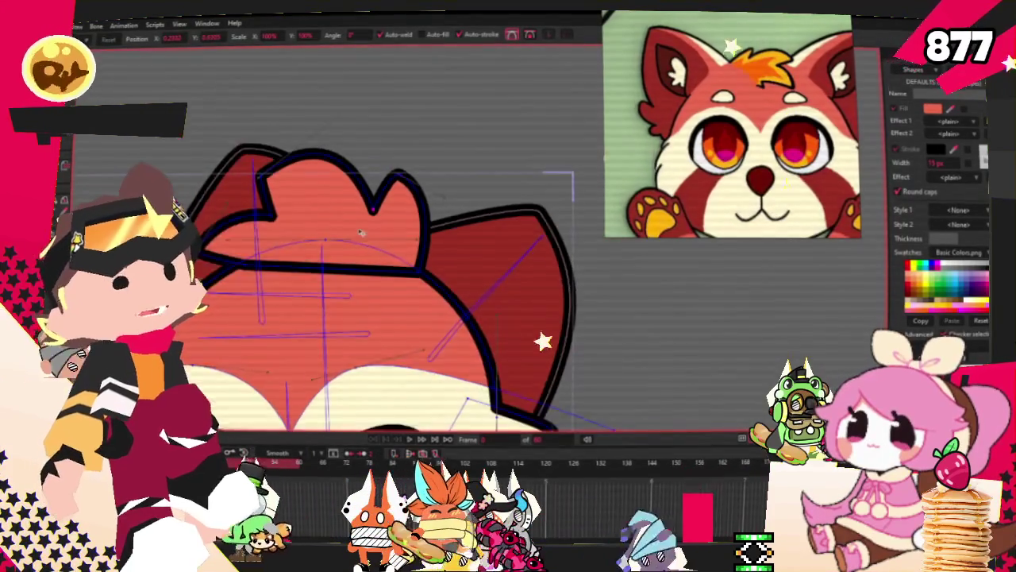
{"action": "scroll", "coordinate": [206, 232], "scroll_direction": "down", "scroll_amount": 2}
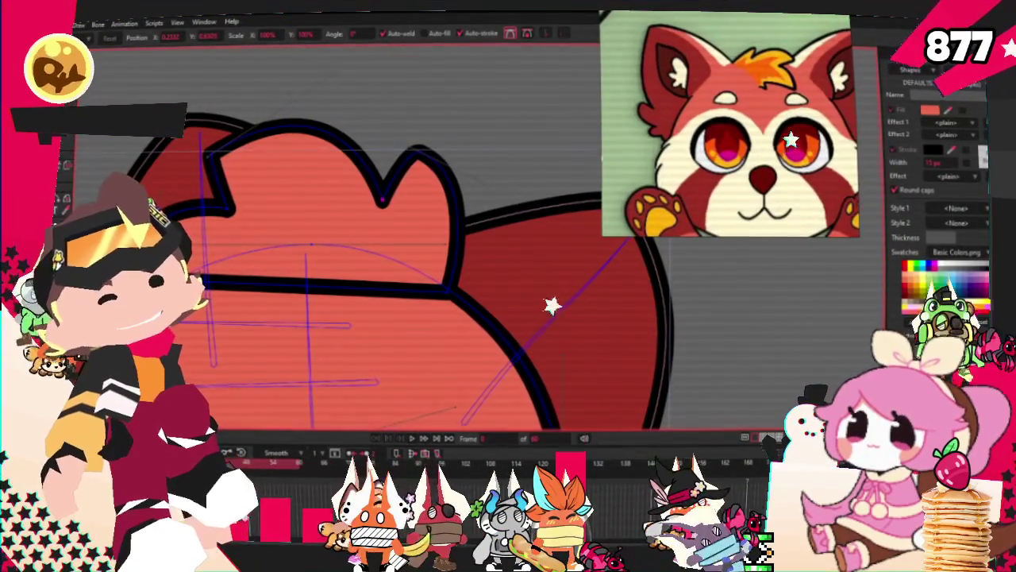
{"action": "key", "text": "ctrl+z"}
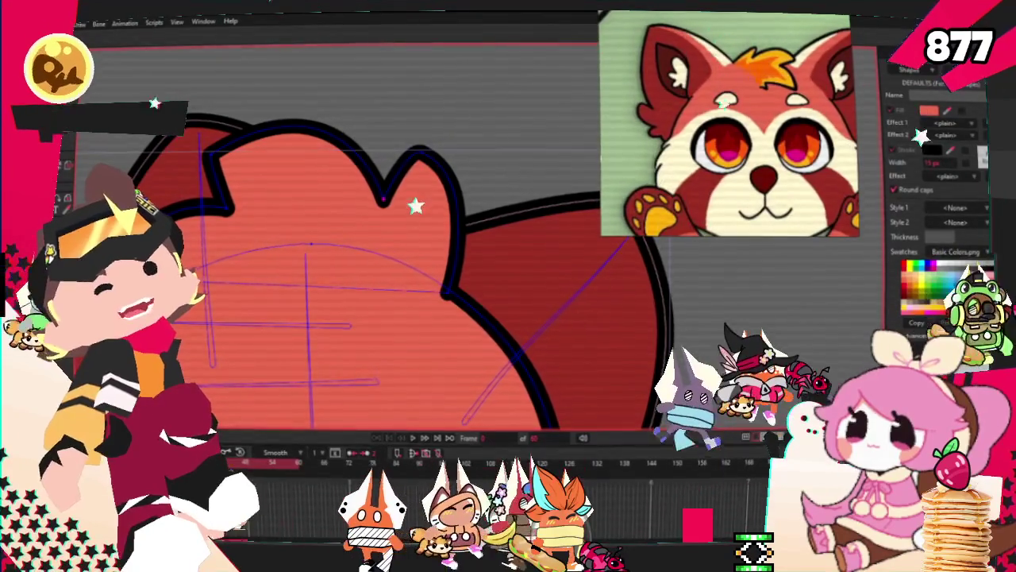
{"action": "key", "text": "g"}
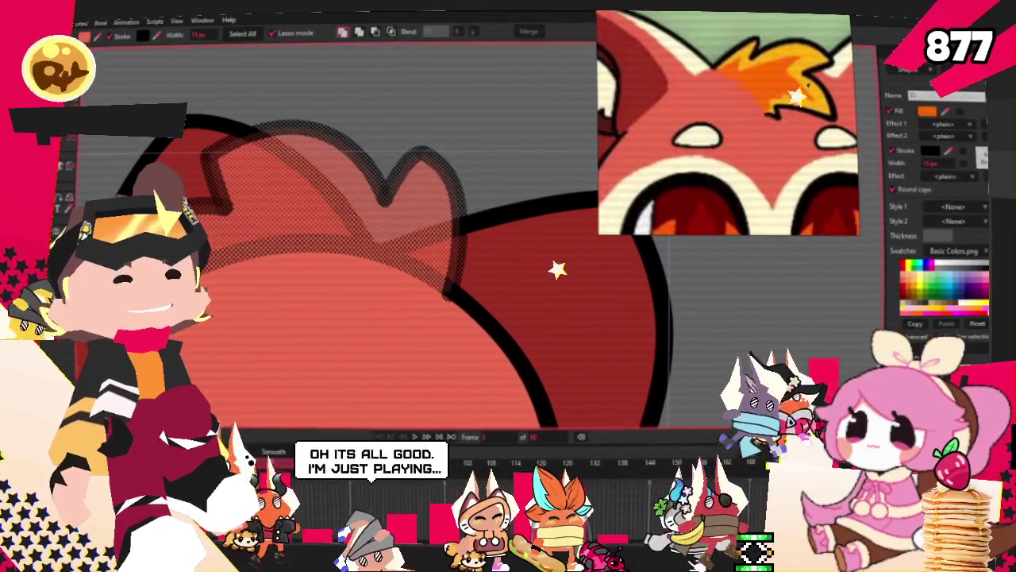
Fill the marked tuft outline with a solid orange shape
{"action": "key", "text": "space"}
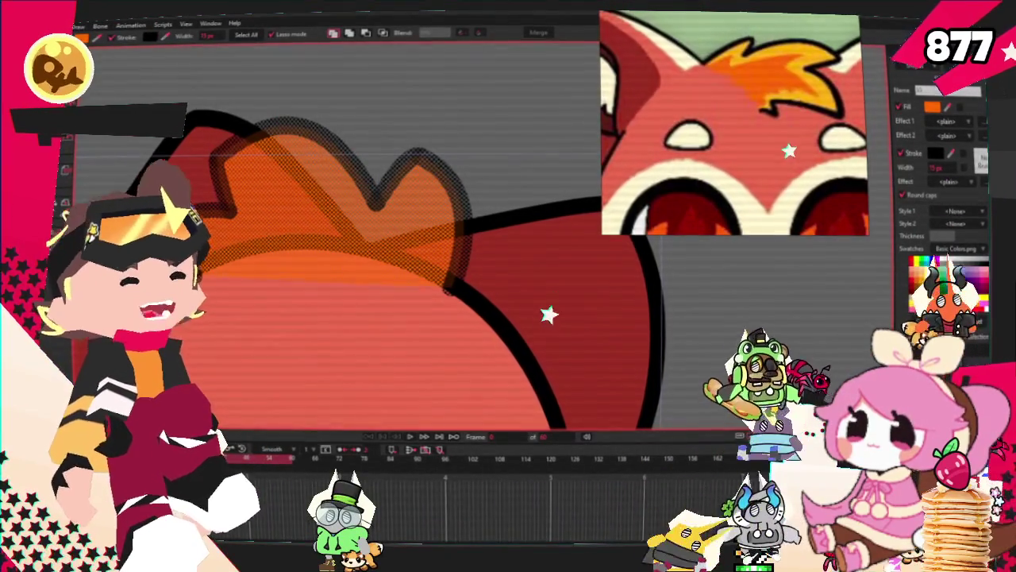
{"action": "scroll", "coordinate": [578, 260], "scroll_direction": "down", "scroll_amount": 3}
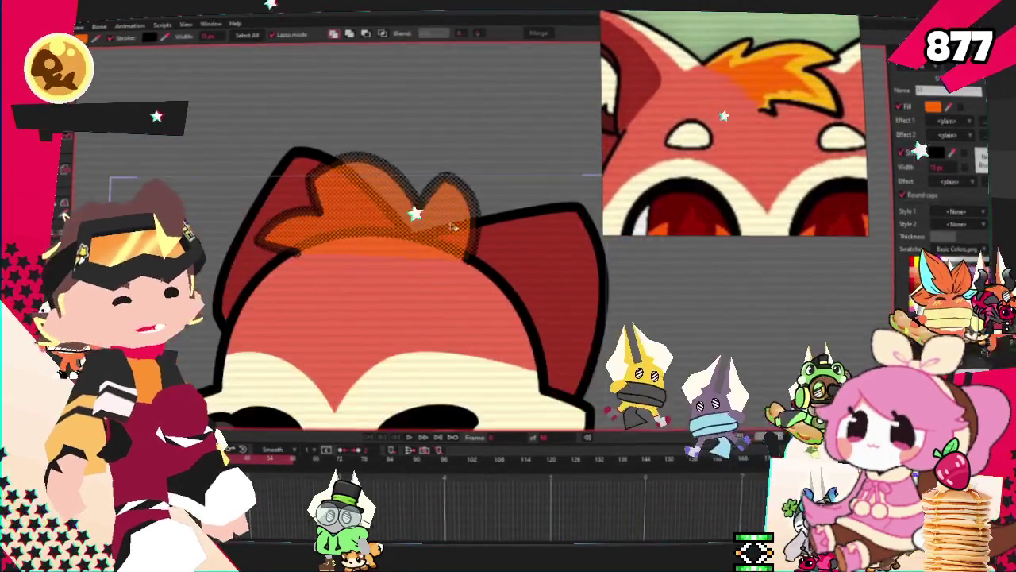
{"action": "scroll", "coordinate": [578, 260], "scroll_direction": "up", "scroll_amount": 2}
{"action": "key", "text": "t"}
{"action": "scroll", "coordinate": [291, 187], "scroll_direction": "up", "scroll_amount": 2}
{"action": "scroll", "coordinate": [291, 187], "scroll_direction": "up", "scroll_amount": 1}
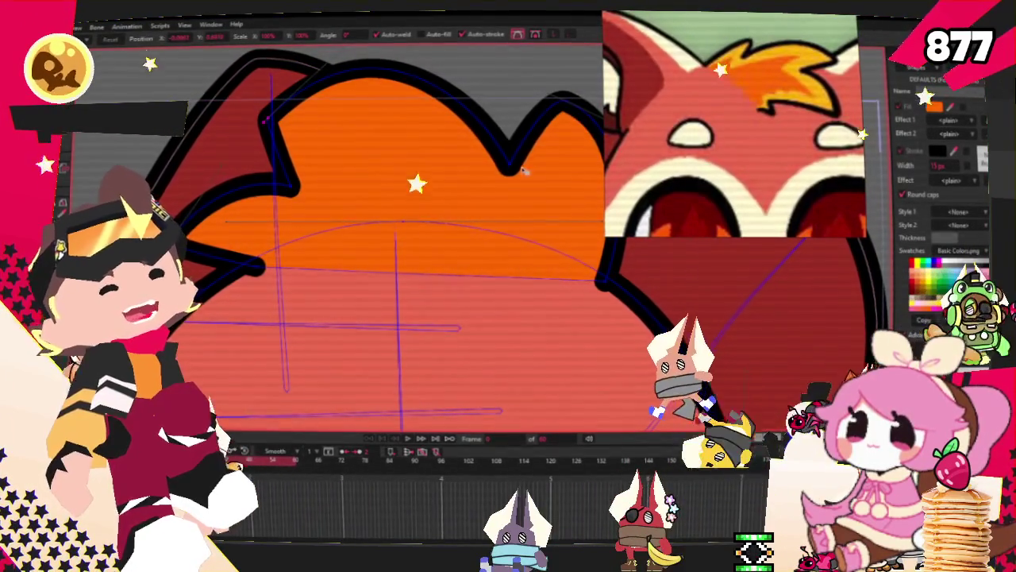
Reposition the orange tuft's spike peak, lower edge, lower-right corner and top-right peak
{"action": "scroll", "coordinate": [444, 147], "scroll_direction": "down", "scroll_amount": 1}
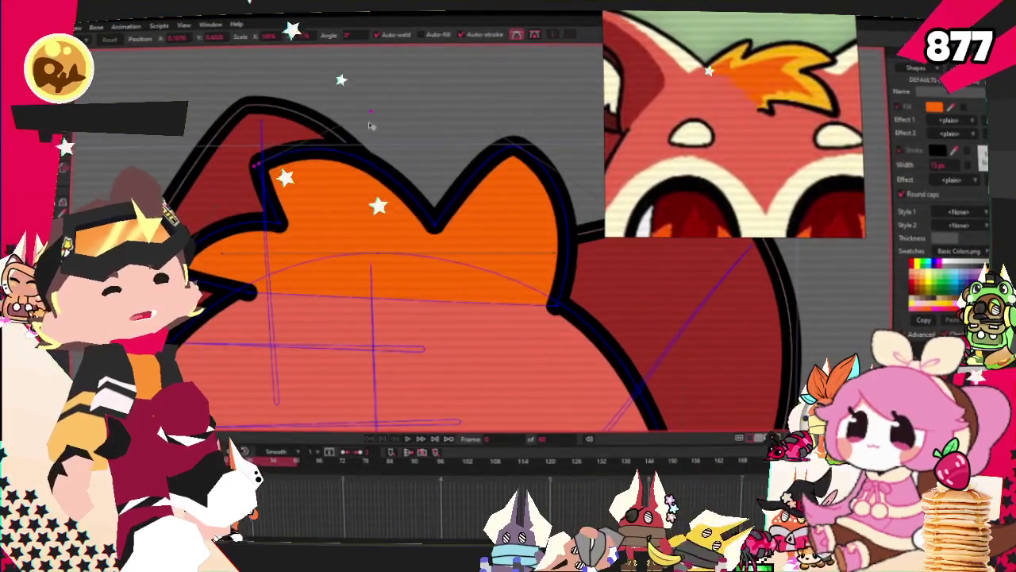
{"action": "scroll", "coordinate": [450, 201], "scroll_direction": "up", "scroll_amount": 1}
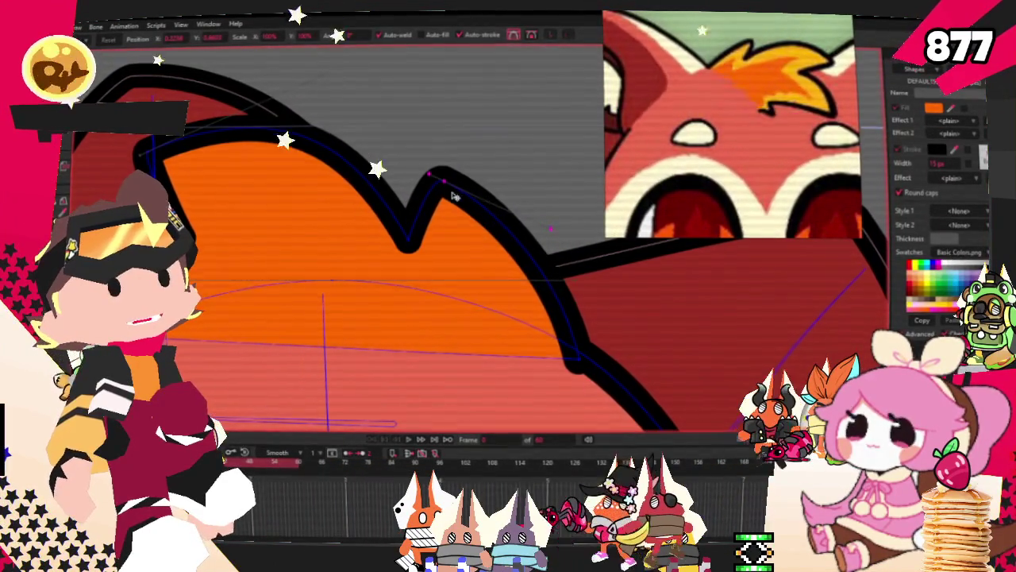
{"action": "left_click_drag", "start_coordinate": [451, 193], "coordinate": [513, 216]}
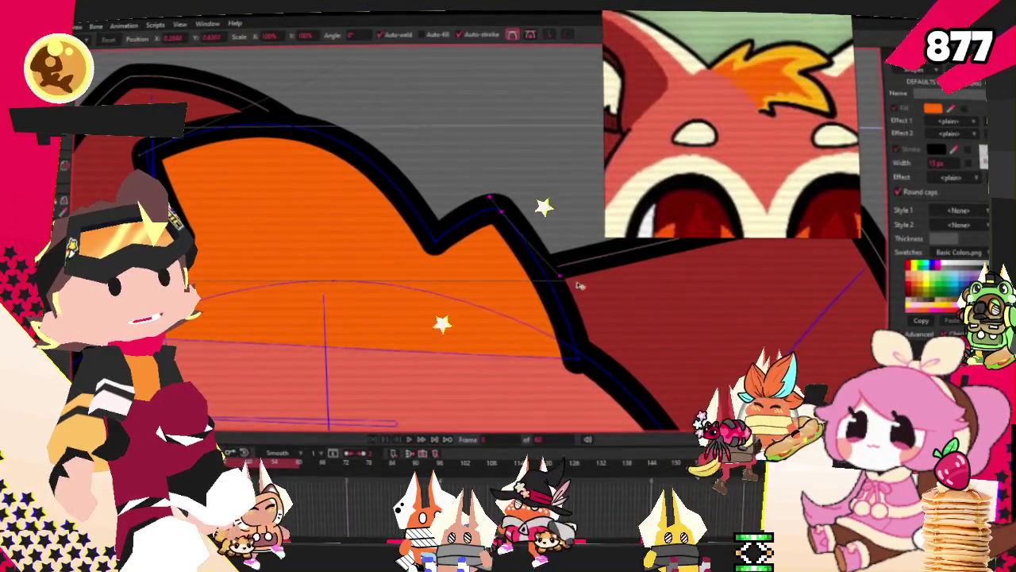
{"action": "mouse_move", "coordinate": [170, 342]}
{"action": "left_mouse_down"}
{"action": "mouse_move", "coordinate": [234, 223]}
{"action": "mouse_move", "coordinate": [222, 213]}
{"action": "left_mouse_up"}
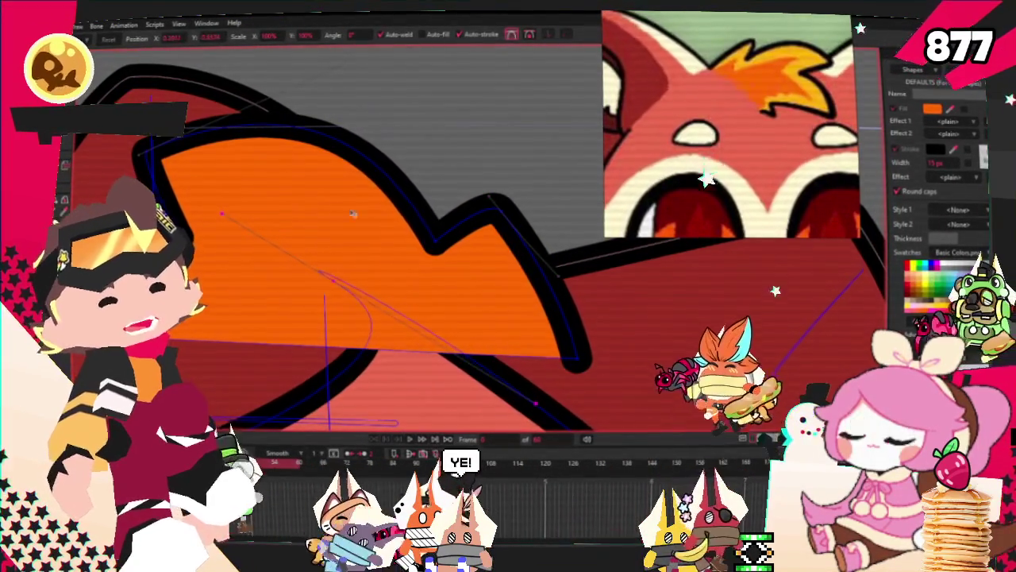
{"action": "left_click_drag", "start_coordinate": [576, 361], "coordinate": [527, 345]}
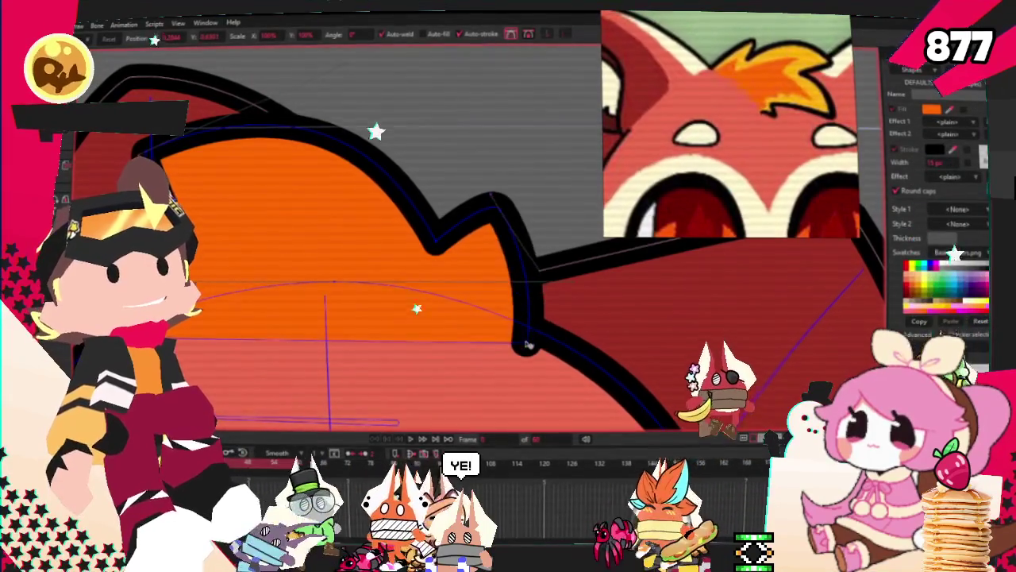
{"action": "left_click_drag", "start_coordinate": [540, 270], "coordinate": [518, 274]}
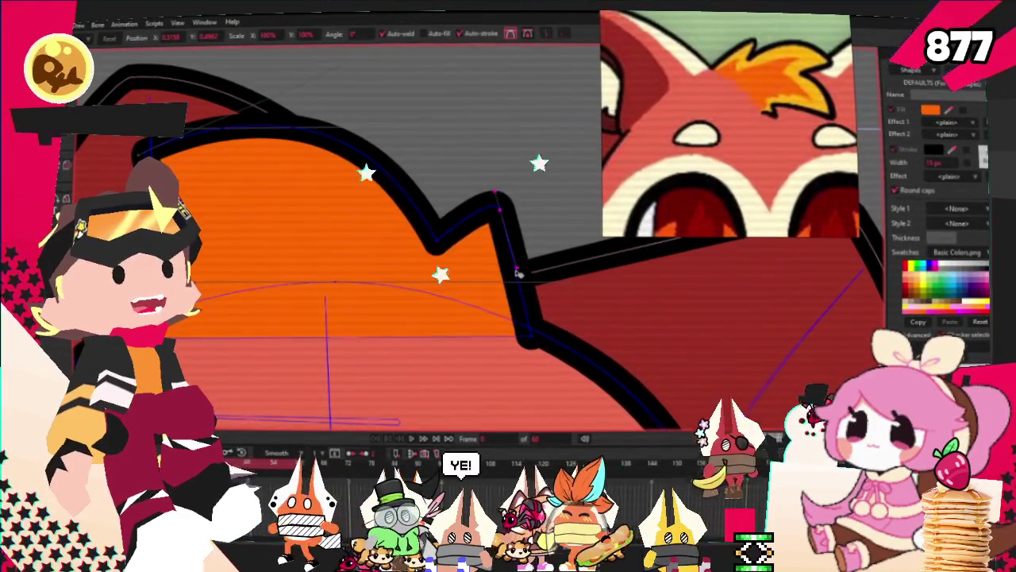
{"action": "left_click_drag", "start_coordinate": [502, 211], "coordinate": [533, 238]}
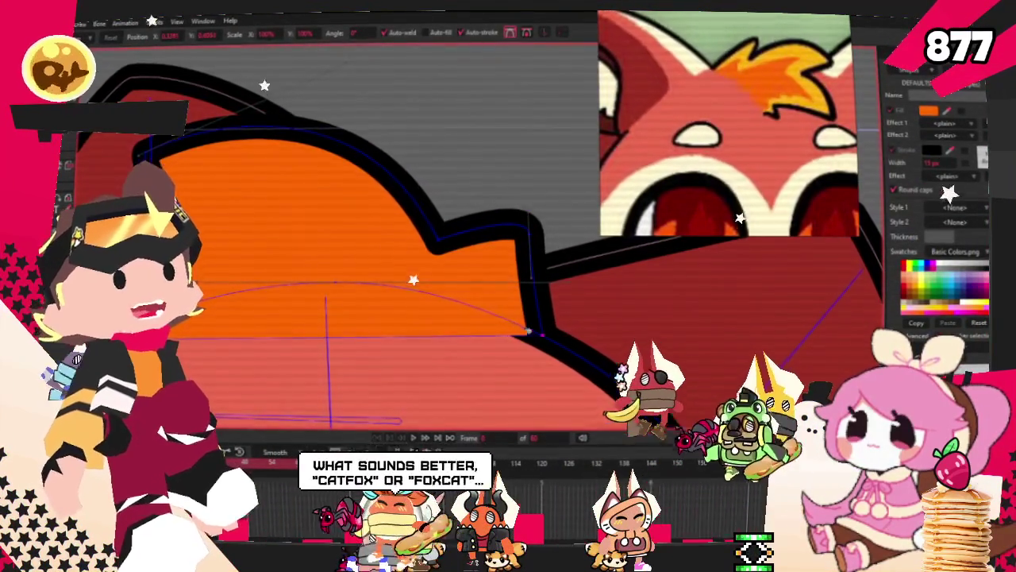
Bulge the tuft's right edge outward and sharpen the notch between its lobes
{"action": "scroll", "coordinate": [449, 160], "scroll_direction": "down", "scroll_amount": 2}
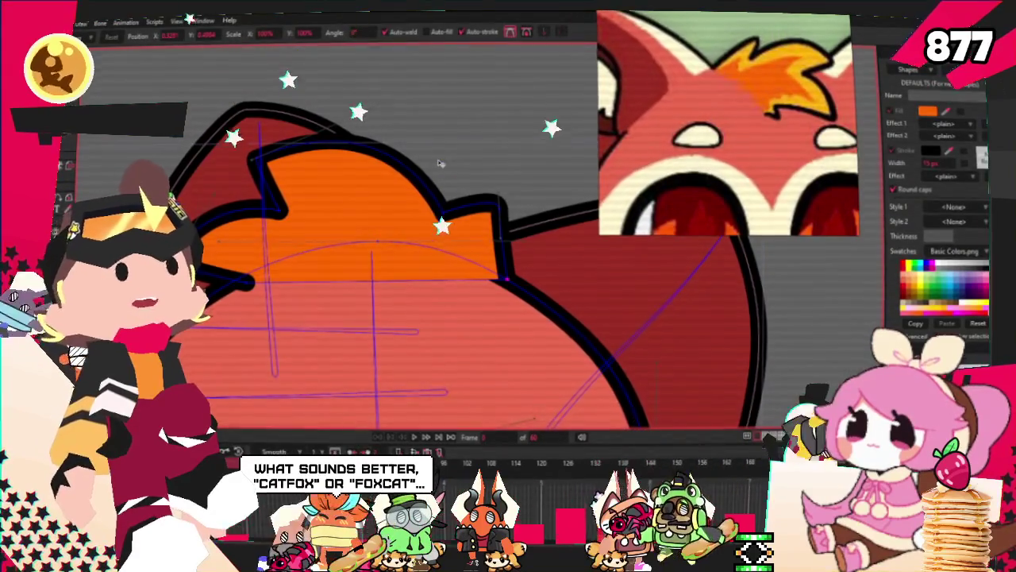
{"action": "scroll", "coordinate": [520, 248], "scroll_direction": "up", "scroll_amount": 1}
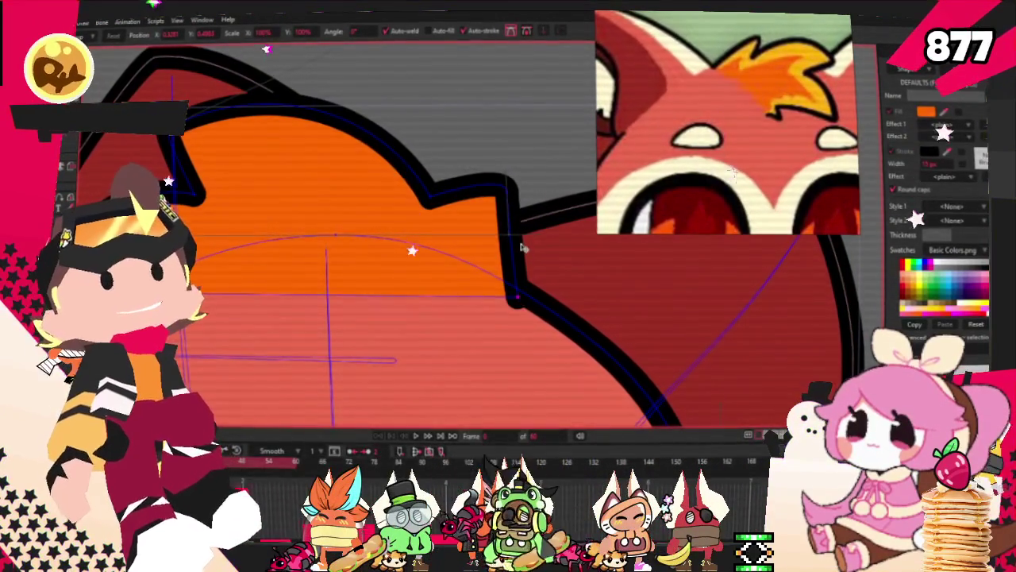
{"action": "left_click_drag", "start_coordinate": [516, 240], "coordinate": [531, 242]}
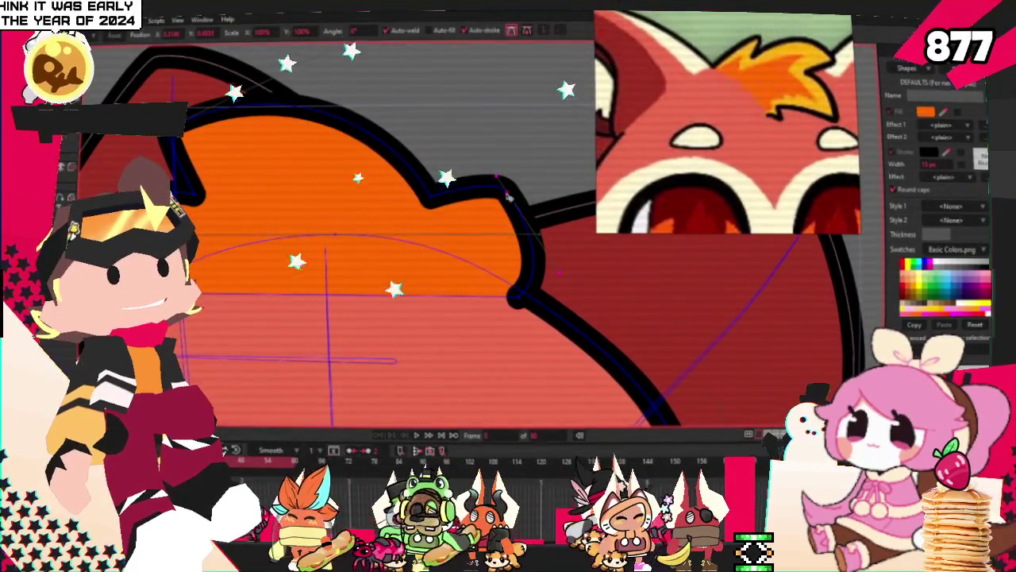
{"action": "scroll", "coordinate": [503, 197], "scroll_direction": "down", "scroll_amount": 1}
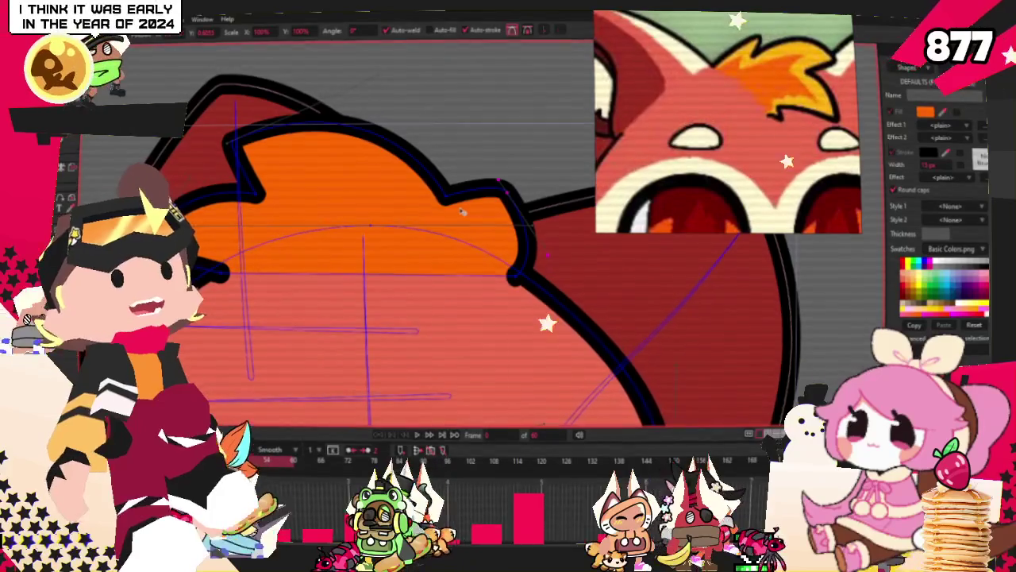
{"action": "scroll", "coordinate": [464, 208], "scroll_direction": "up", "scroll_amount": 1}
{"action": "left_click_drag", "start_coordinate": [465, 199], "coordinate": [513, 182]}
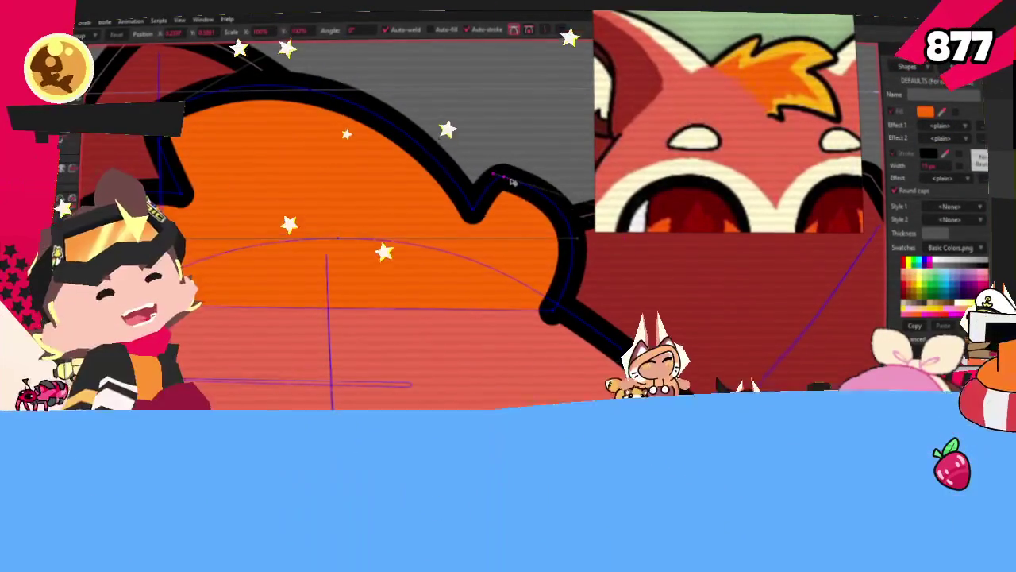
{"action": "scroll", "coordinate": [532, 194], "scroll_direction": "down", "scroll_amount": 1}
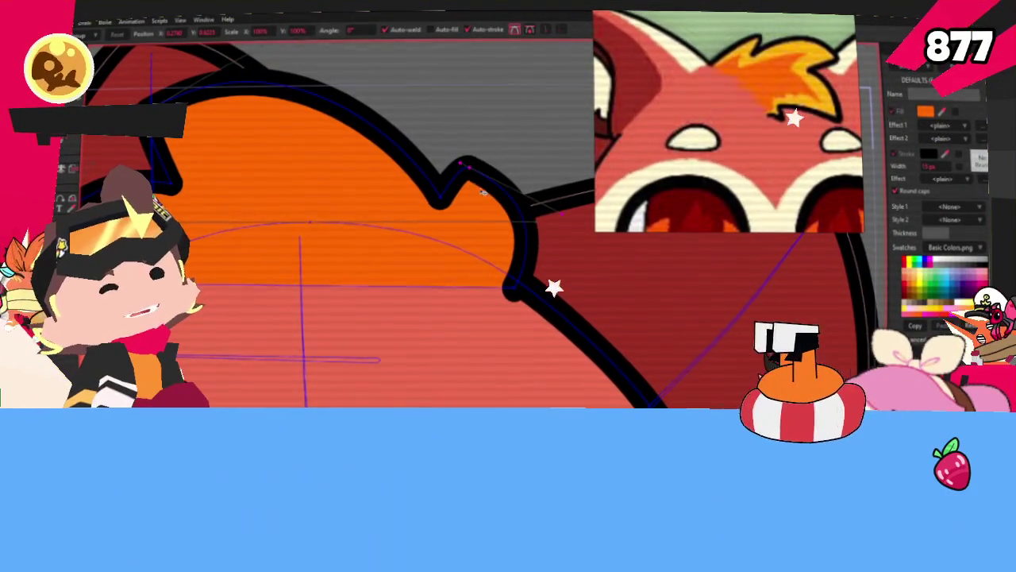
{"action": "left_click_drag", "start_coordinate": [439, 203], "coordinate": [452, 194]}
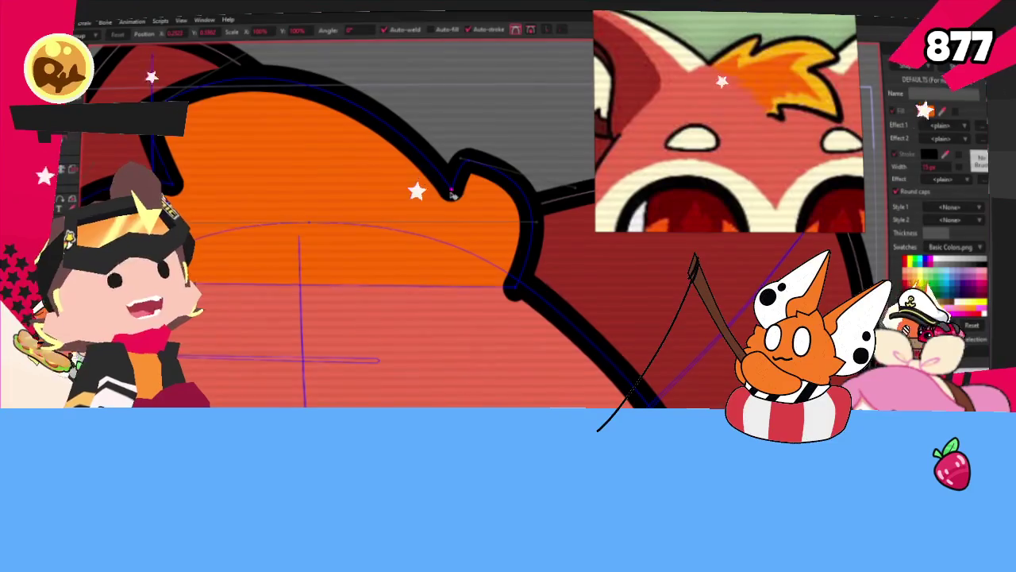
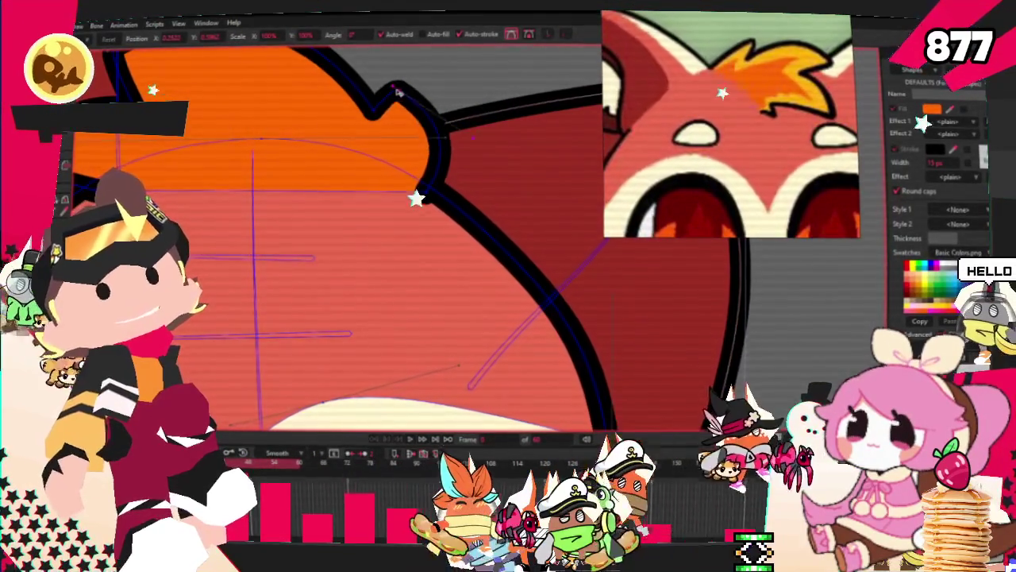
Drag the outline point near the orange/red boundary outward so the hair tuft's black outline bulges more
{"action": "left_click_drag", "start_coordinate": [425, 190], "coordinate": [439, 199]}
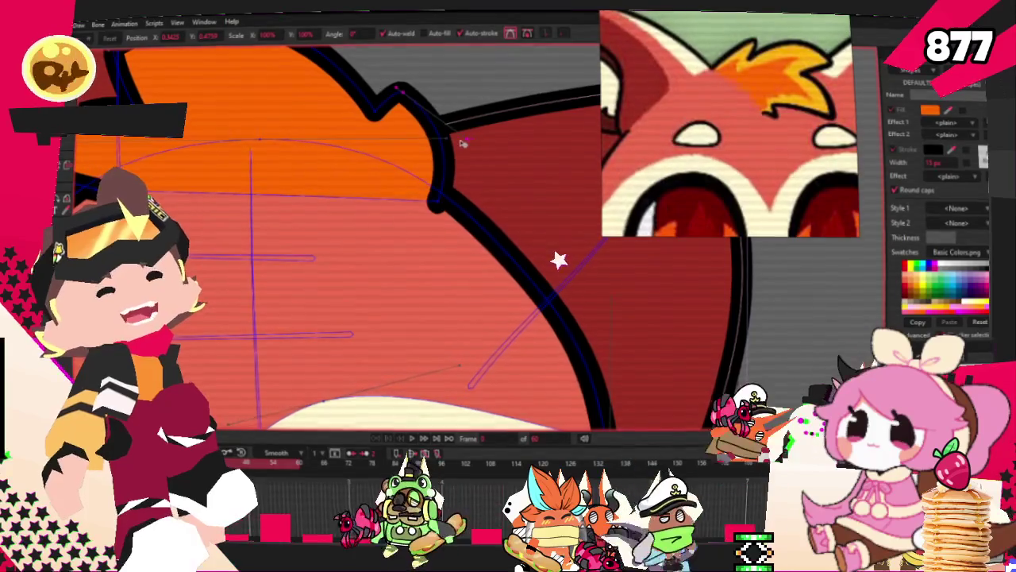
{"action": "scroll", "coordinate": [455, 150], "scroll_direction": "down", "scroll_amount": 5}
{"action": "scroll", "coordinate": [254, 149], "scroll_direction": "up", "scroll_amount": 3}
{"action": "scroll", "coordinate": [254, 149], "scroll_direction": "up", "scroll_amount": 2}
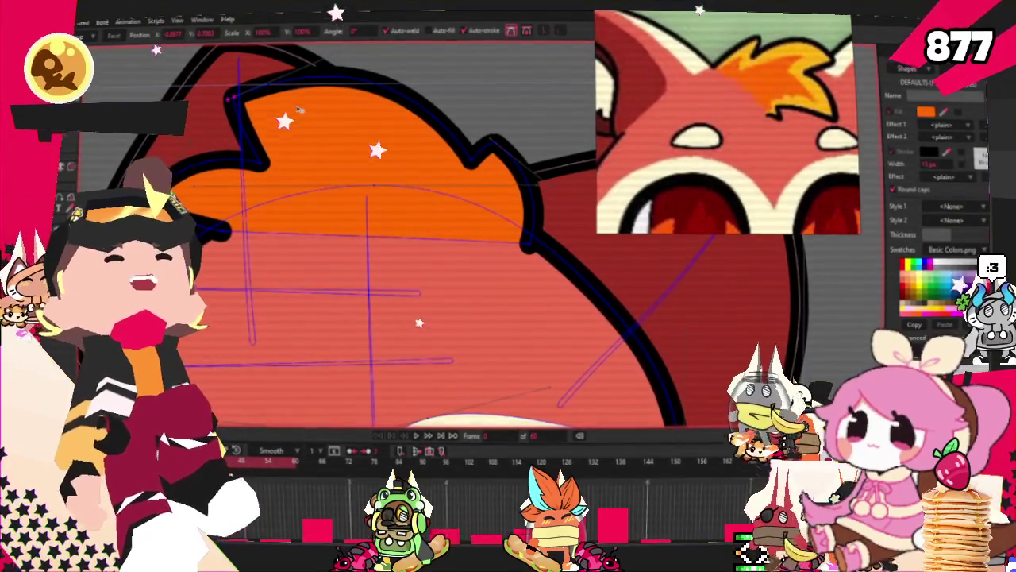
{"action": "scroll", "coordinate": [474, 185], "scroll_direction": "up", "scroll_amount": 1}
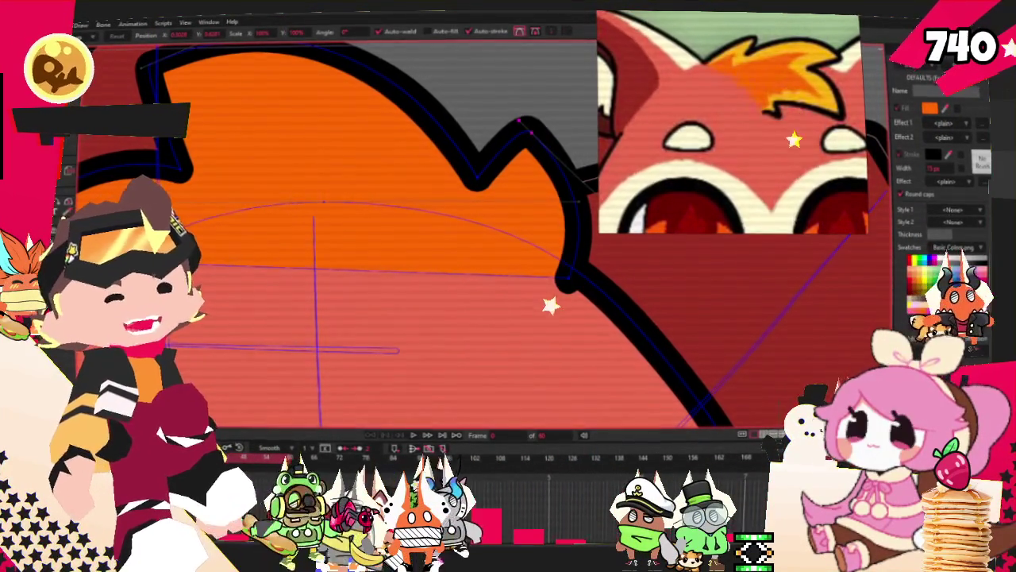
{"action": "scroll", "coordinate": [357, 238], "scroll_direction": "down", "scroll_amount": 3}
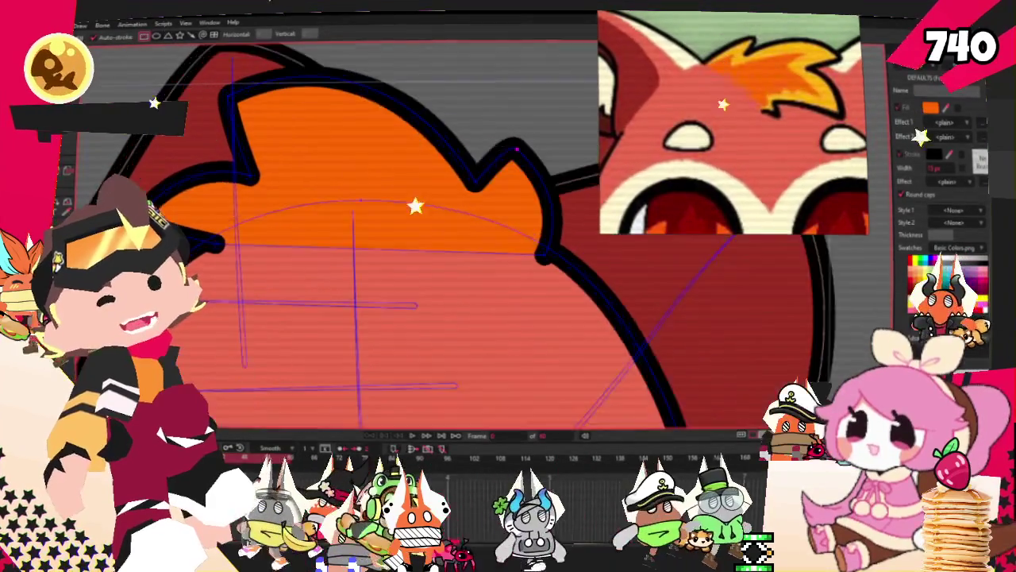
Draw a rectangle over the hair tuft's left part, fill it yellow, remove its outline, and deselect
{"action": "left_click_drag", "start_coordinate": [298, 127], "coordinate": [143, 309]}
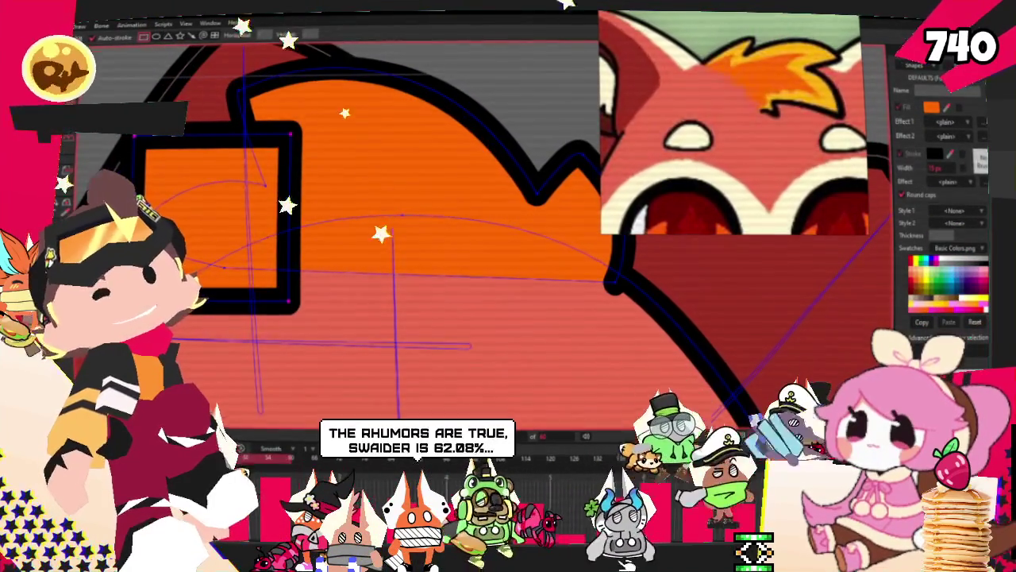
{"action": "key", "text": "g"}
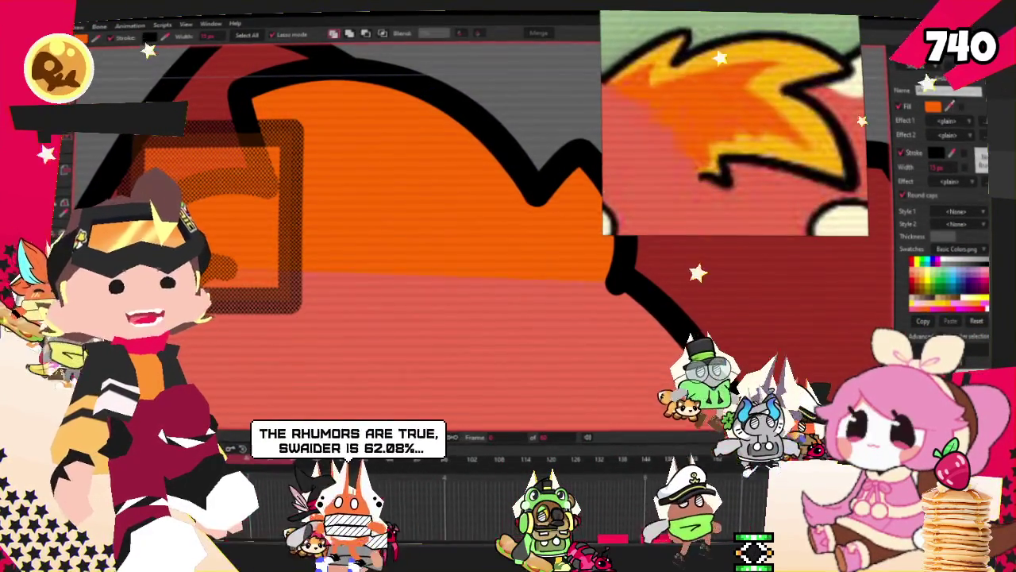
{"action": "key", "text": "space"}
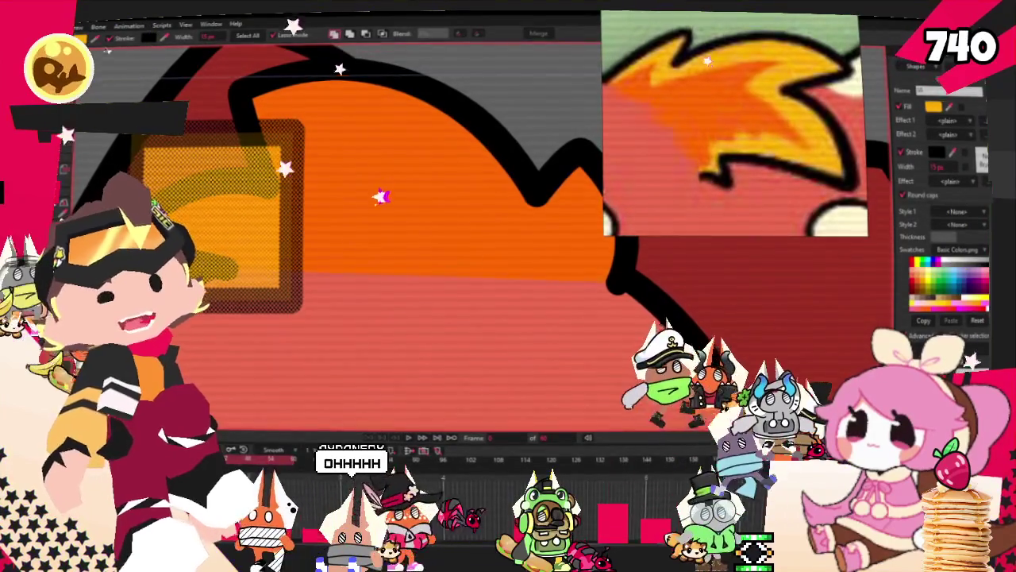
{"action": "left_click", "coordinate": [162, 54]}
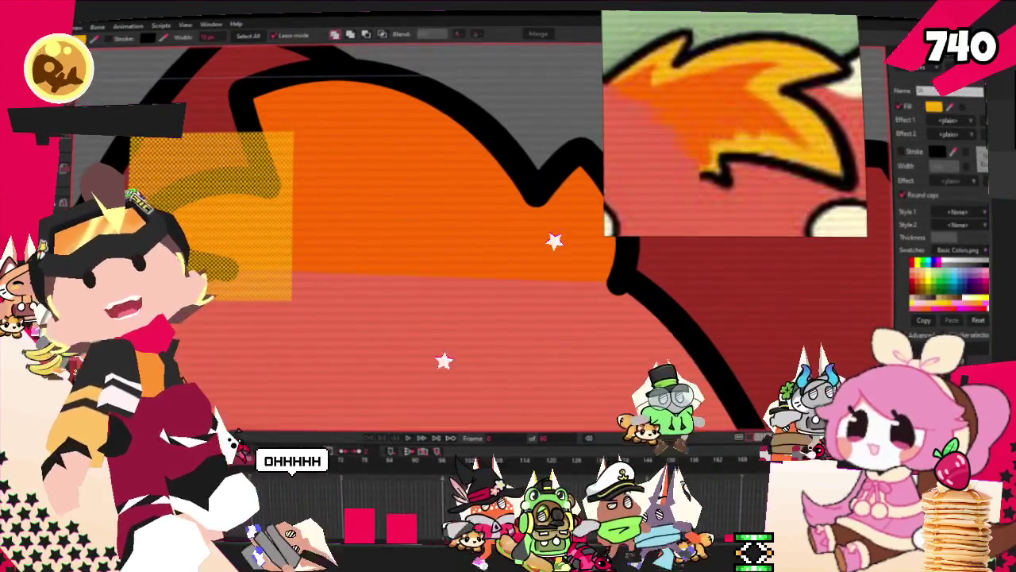
{"action": "key", "text": "ctrl+z"}
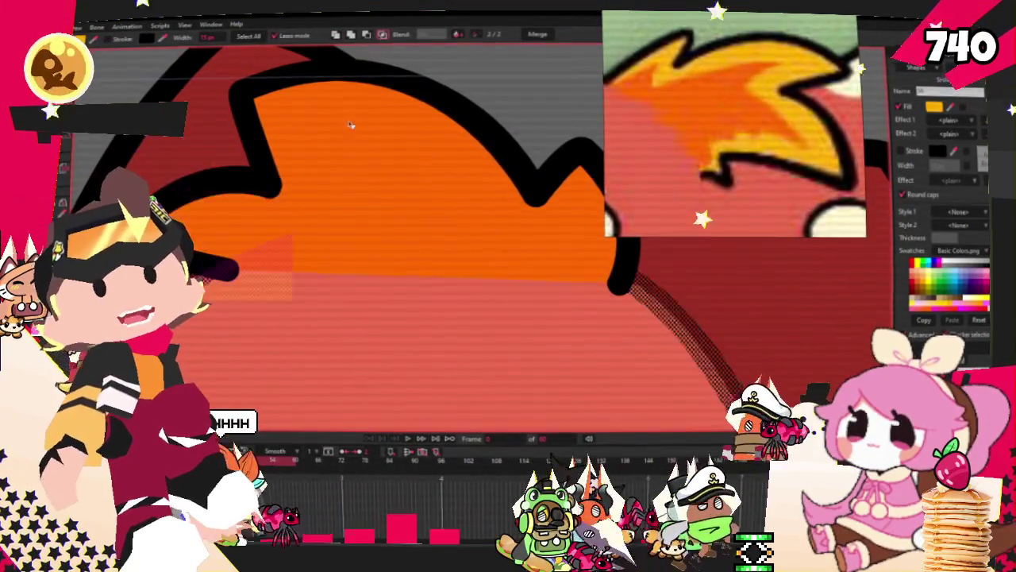
{"action": "scroll", "coordinate": [346, 158], "scroll_direction": "down", "scroll_amount": 2}
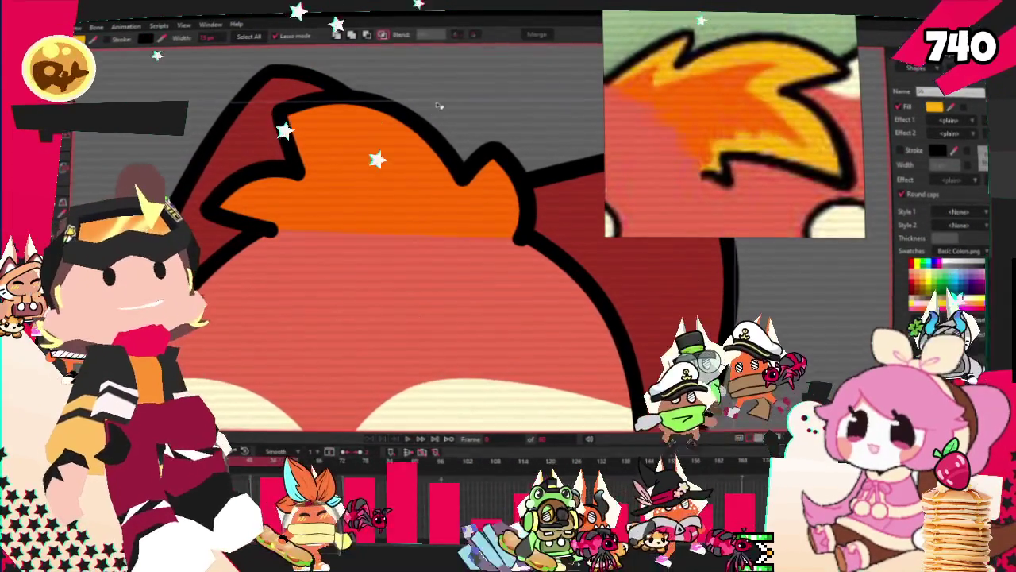
{"action": "scroll", "coordinate": [435, 103], "scroll_direction": "up", "scroll_amount": 2}
{"action": "key", "text": "ctrl+shift+z"}
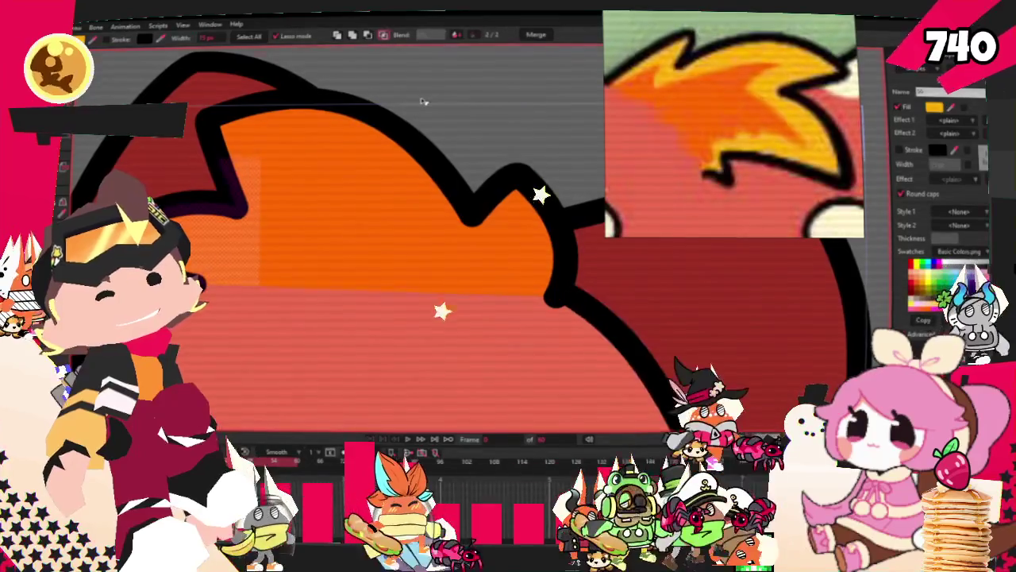
{"action": "left_click", "coordinate": [444, 95]}
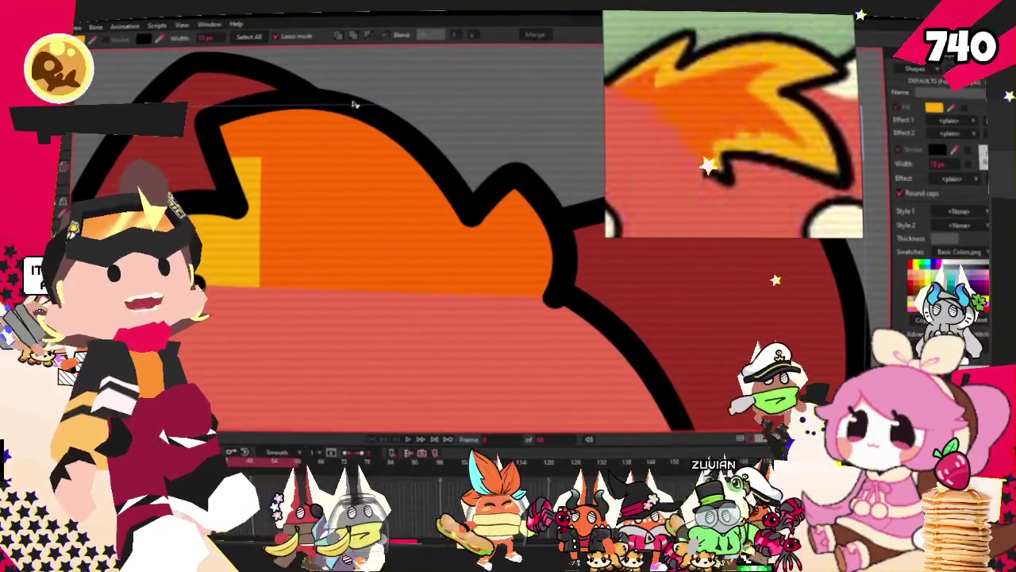
Pull the yellow rectangle's points out into long jagged spikes filling the top of the hair tuft
{"action": "key", "text": "a"}
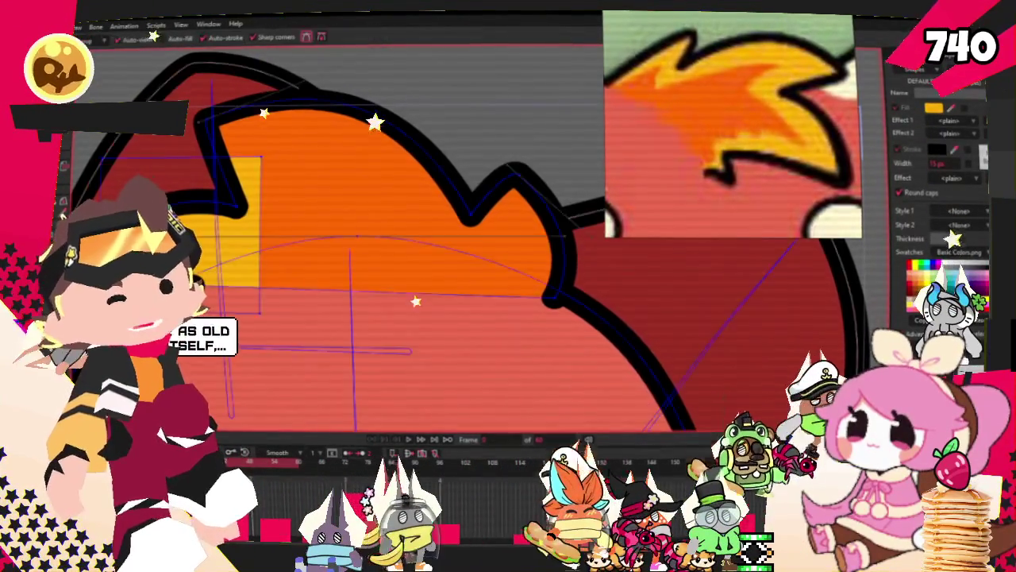
{"action": "left_click_drag", "start_coordinate": [251, 234], "coordinate": [206, 296]}
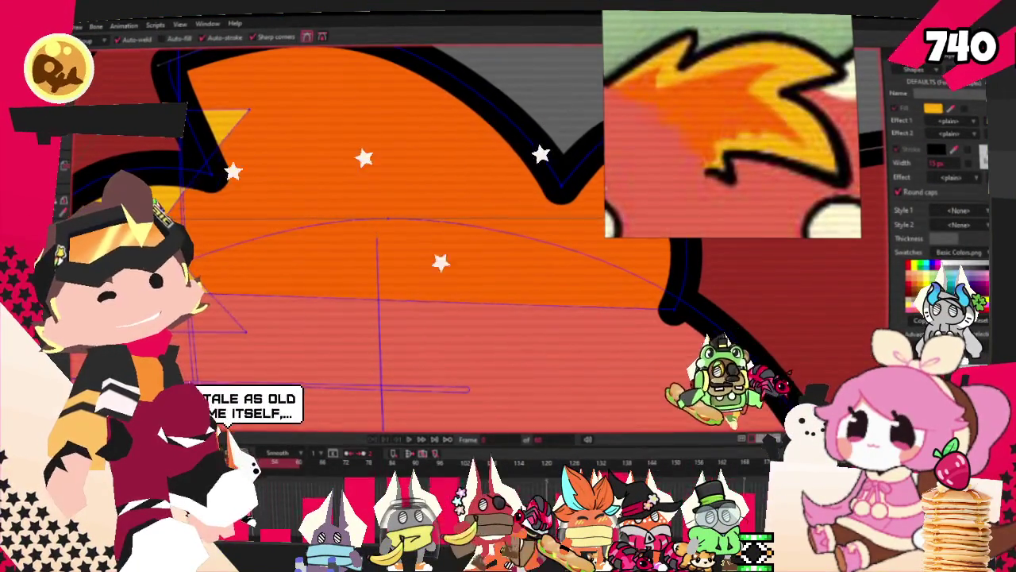
{"action": "left_click_drag", "start_coordinate": [237, 215], "coordinate": [295, 215]}
{"action": "scroll", "coordinate": [230, 213], "scroll_direction": "down", "scroll_amount": 2}
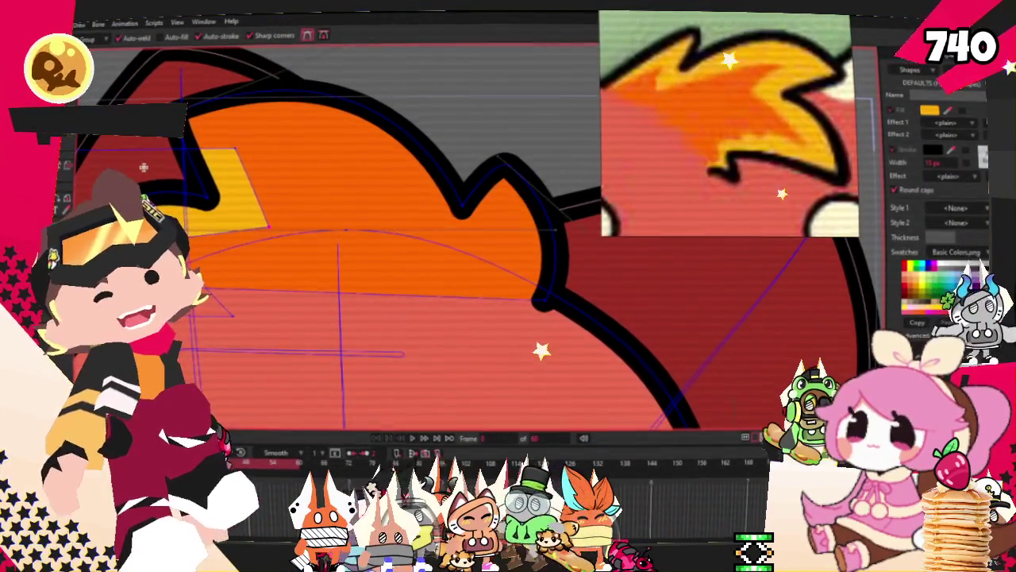
{"action": "left_click_drag", "start_coordinate": [266, 225], "coordinate": [437, 266]}
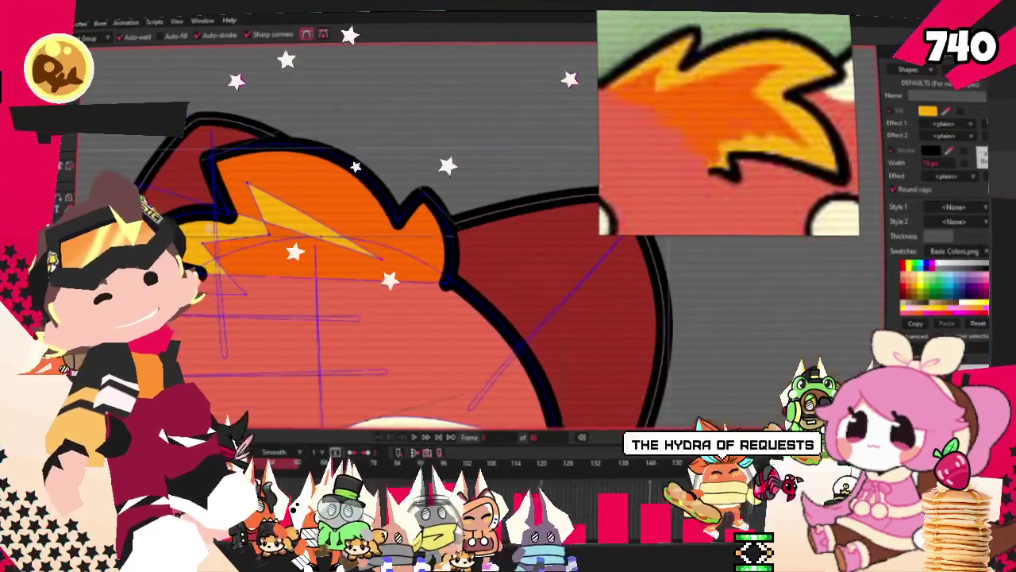
{"action": "left_click_drag", "start_coordinate": [483, 200], "coordinate": [504, 219]}
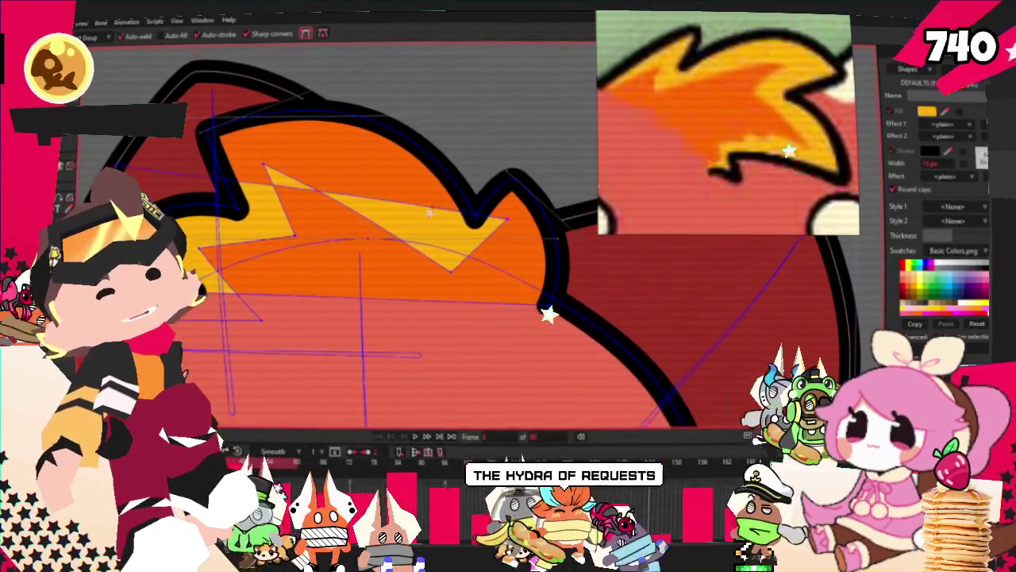
{"action": "left_click_drag", "start_coordinate": [441, 215], "coordinate": [536, 323]}
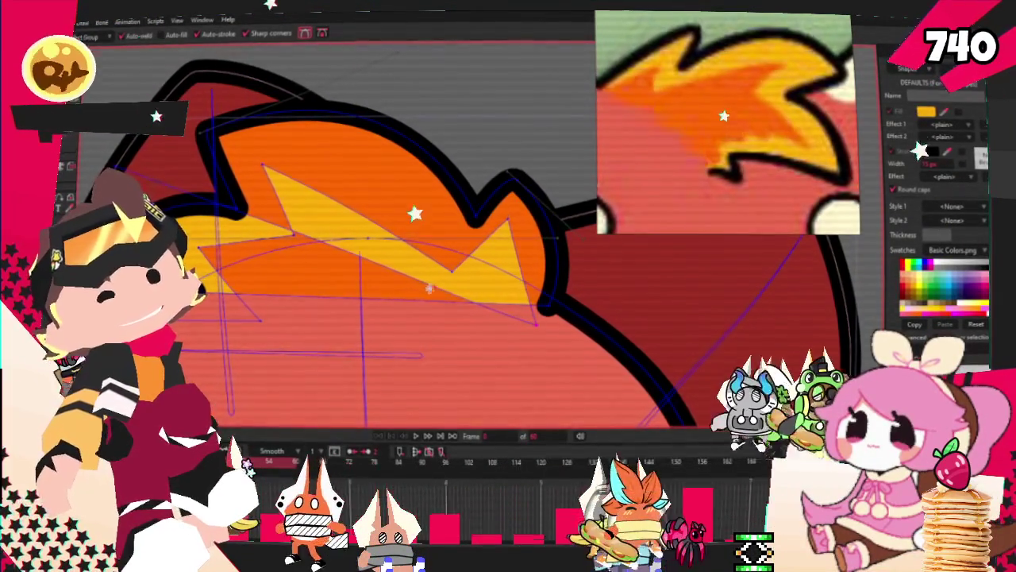
{"action": "left_click_drag", "start_coordinate": [424, 282], "coordinate": [725, 284]}
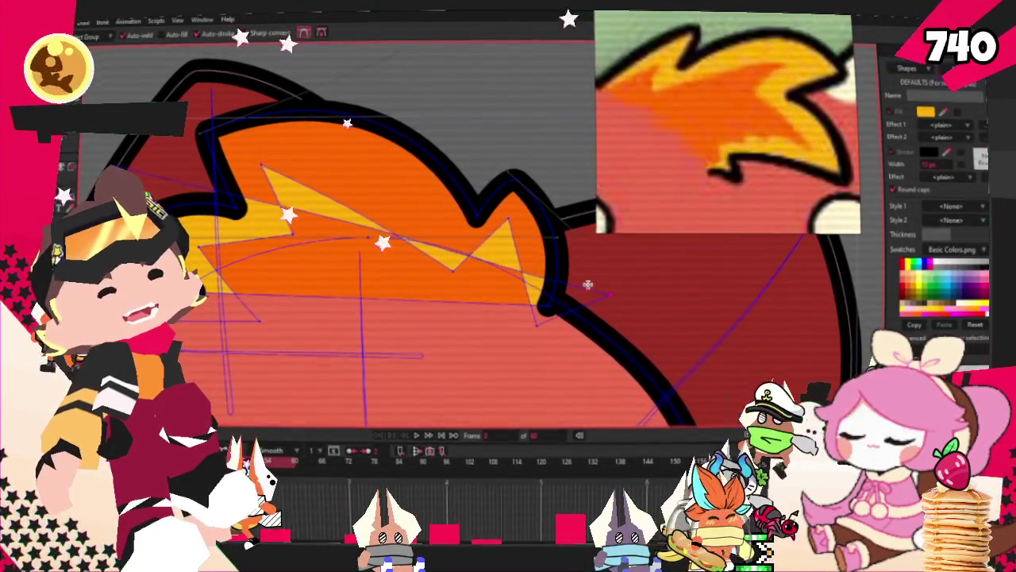
{"action": "mouse_move", "coordinate": [590, 284]}
{"action": "left_mouse_down"}
{"action": "mouse_move", "coordinate": [430, 85]}
{"action": "mouse_move", "coordinate": [127, 64]}
{"action": "left_mouse_up"}
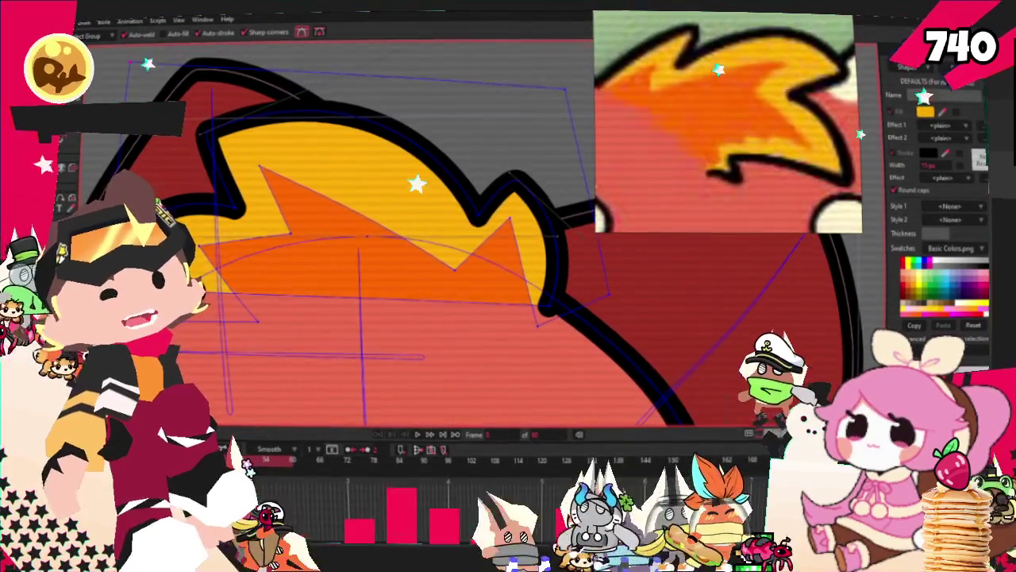
{"action": "key", "text": "t"}
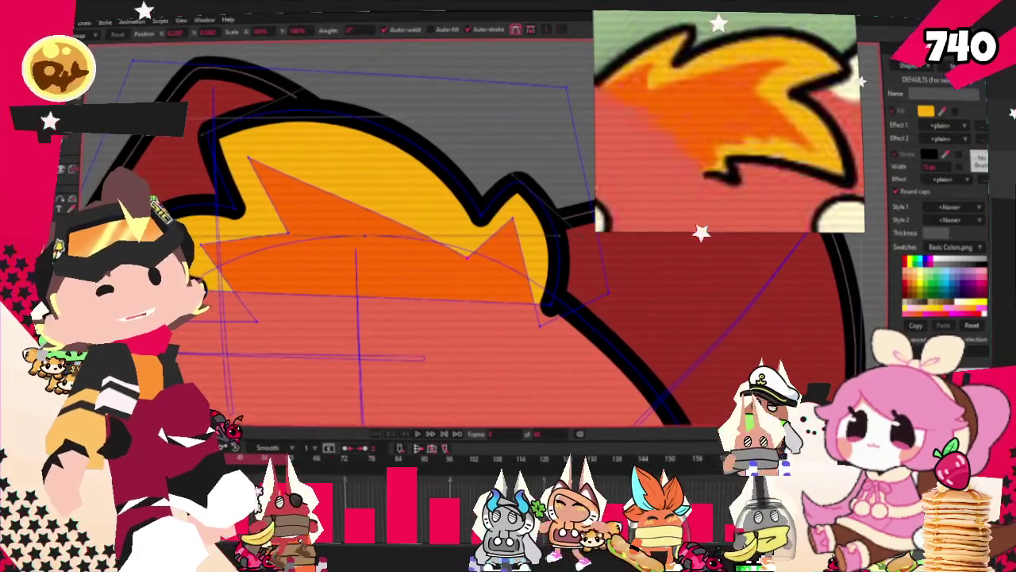
Bend the orange inner hair shape's upper edge into a smooth curve
{"action": "left_click_drag", "start_coordinate": [262, 168], "coordinate": [334, 147]}
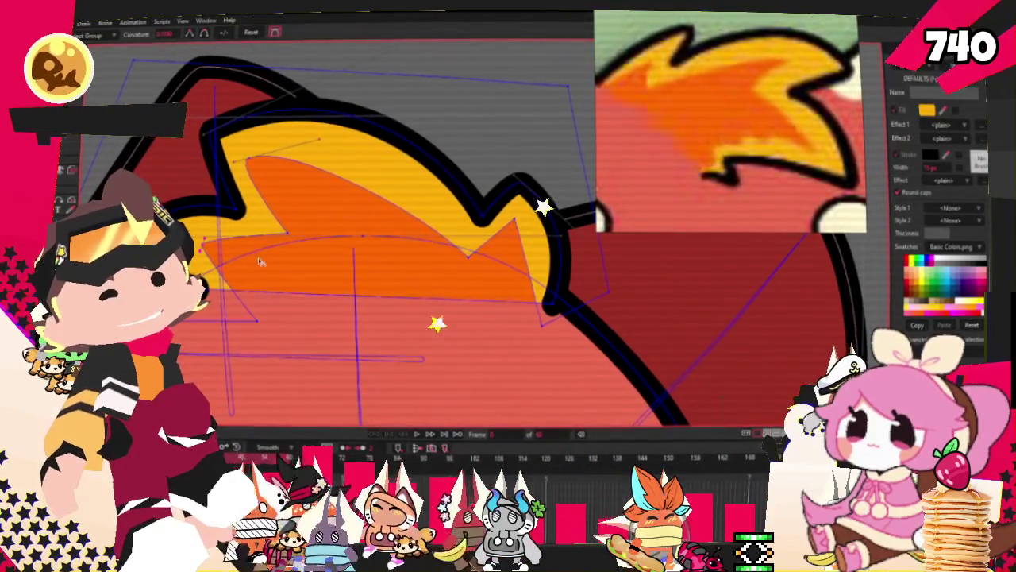
{"action": "key", "text": "t"}
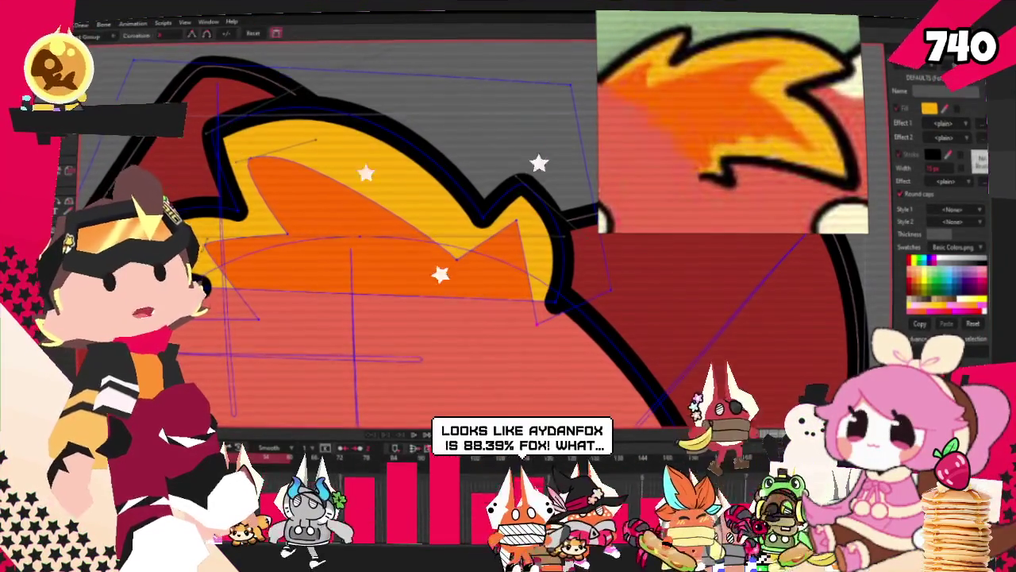
{"action": "key", "text": "c"}
{"action": "scroll", "coordinate": [357, 239], "scroll_direction": "down", "scroll_amount": 1}
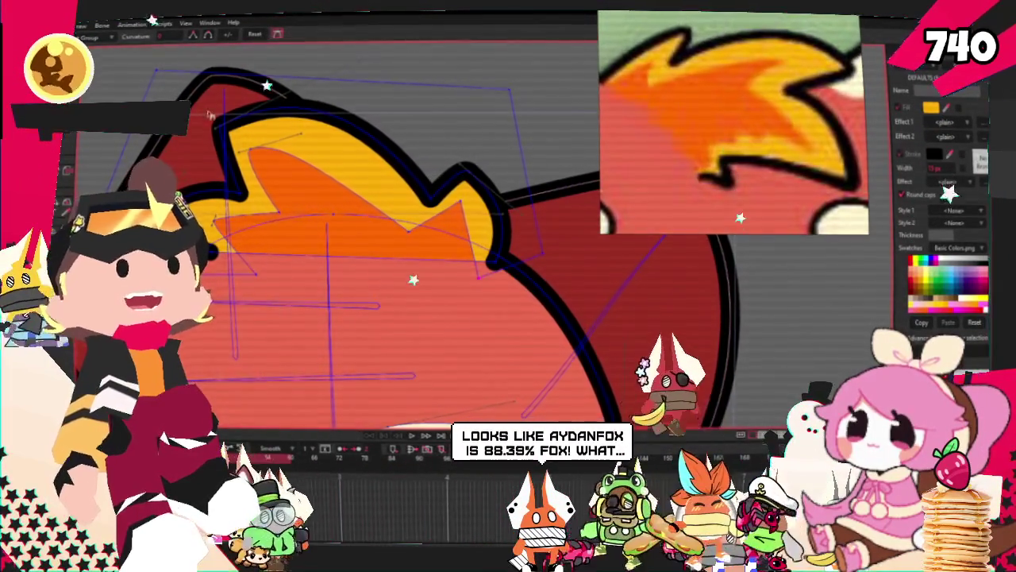
{"action": "scroll", "coordinate": [321, 168], "scroll_direction": "up", "scroll_amount": 1}
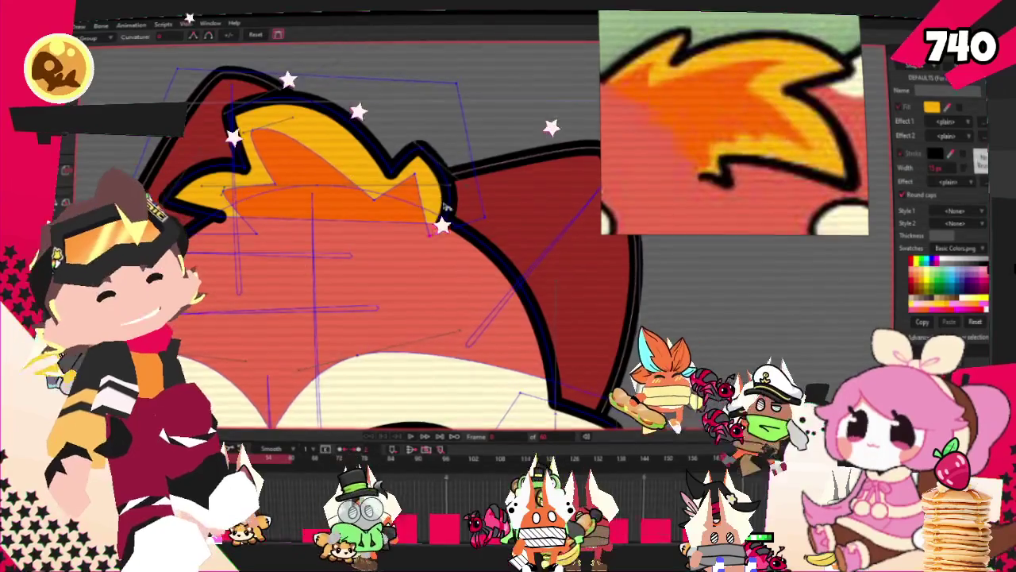
{"action": "scroll", "coordinate": [374, 167], "scroll_direction": "up", "scroll_amount": 1}
{"action": "scroll", "coordinate": [429, 167], "scroll_direction": "up", "scroll_amount": 1}
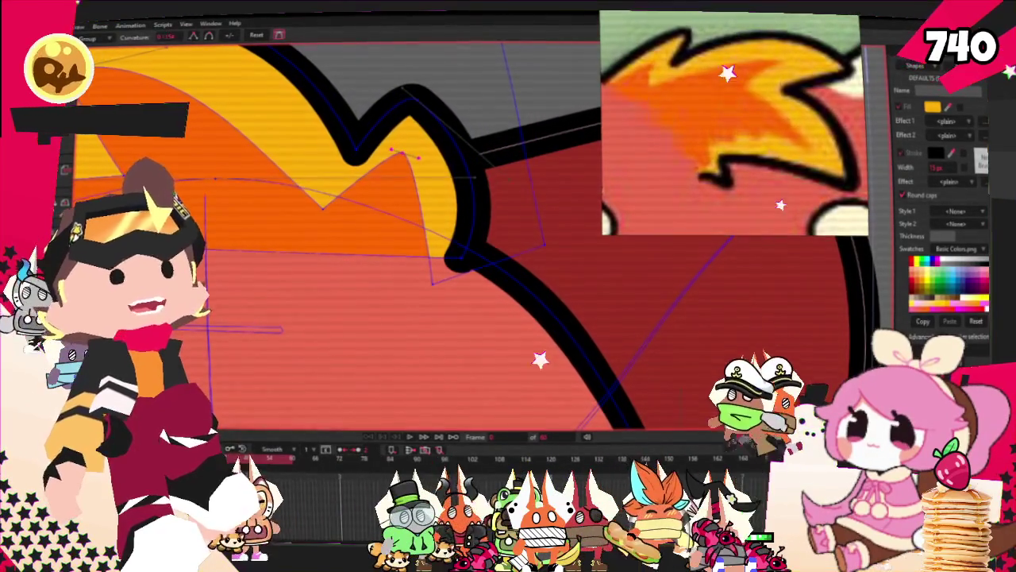
{"action": "scroll", "coordinate": [408, 177], "scroll_direction": "up", "scroll_amount": 1}
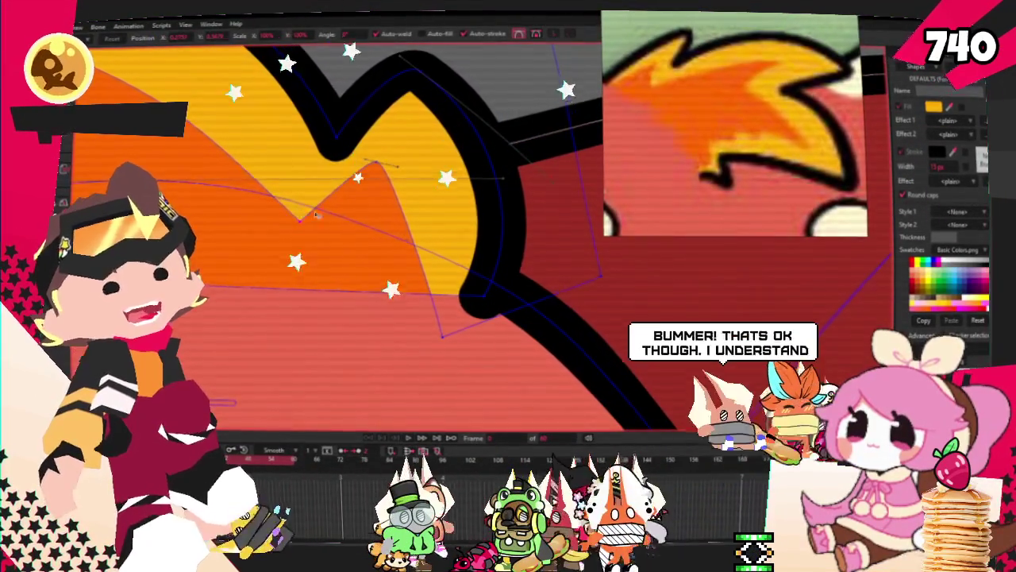
{"action": "scroll", "coordinate": [374, 179], "scroll_direction": "down", "scroll_amount": 1}
{"action": "scroll", "coordinate": [378, 181], "scroll_direction": "down", "scroll_amount": 1}
{"action": "scroll", "coordinate": [376, 181], "scroll_direction": "down", "scroll_amount": 1}
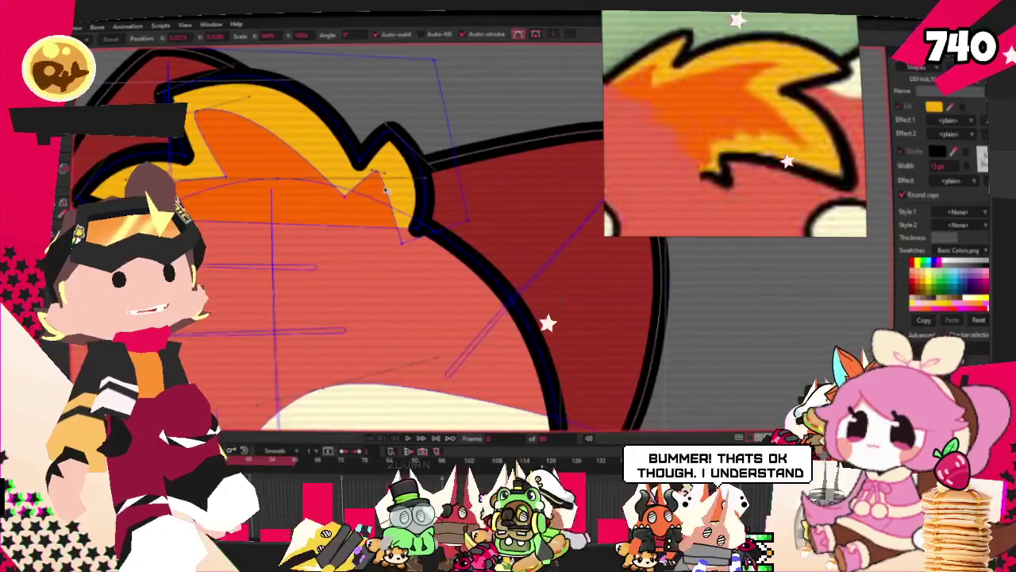
{"action": "scroll", "coordinate": [381, 185], "scroll_direction": "down", "scroll_amount": 1}
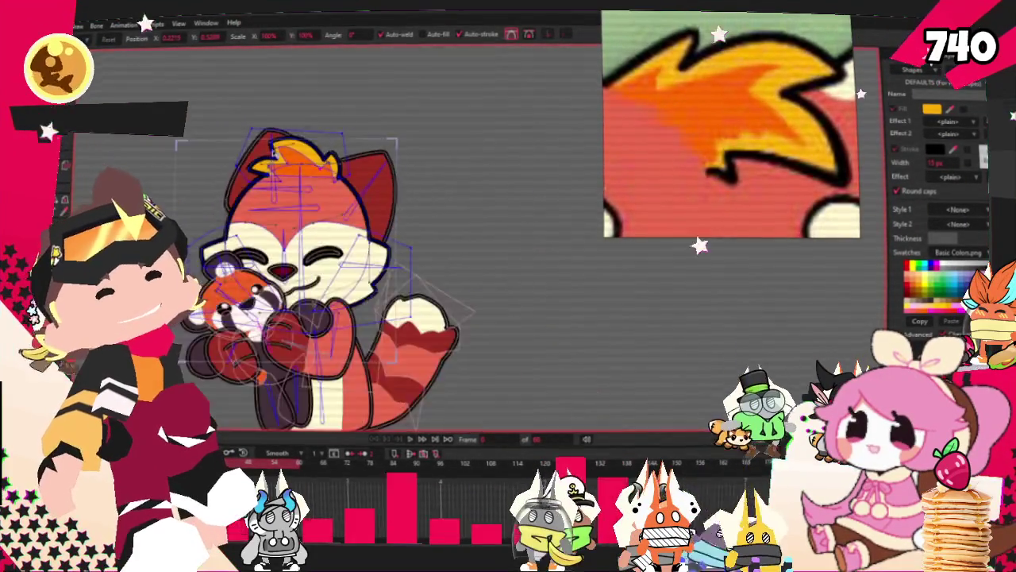
{"action": "scroll", "coordinate": [357, 238], "scroll_direction": "up", "scroll_amount": 2}
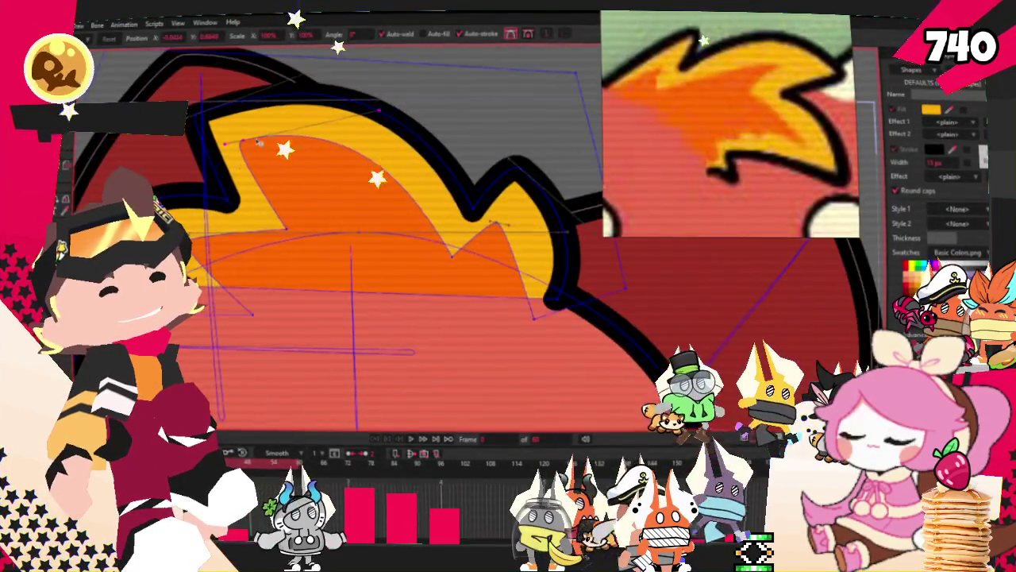
{"action": "scroll", "coordinate": [326, 123], "scroll_direction": "up", "scroll_amount": 1}
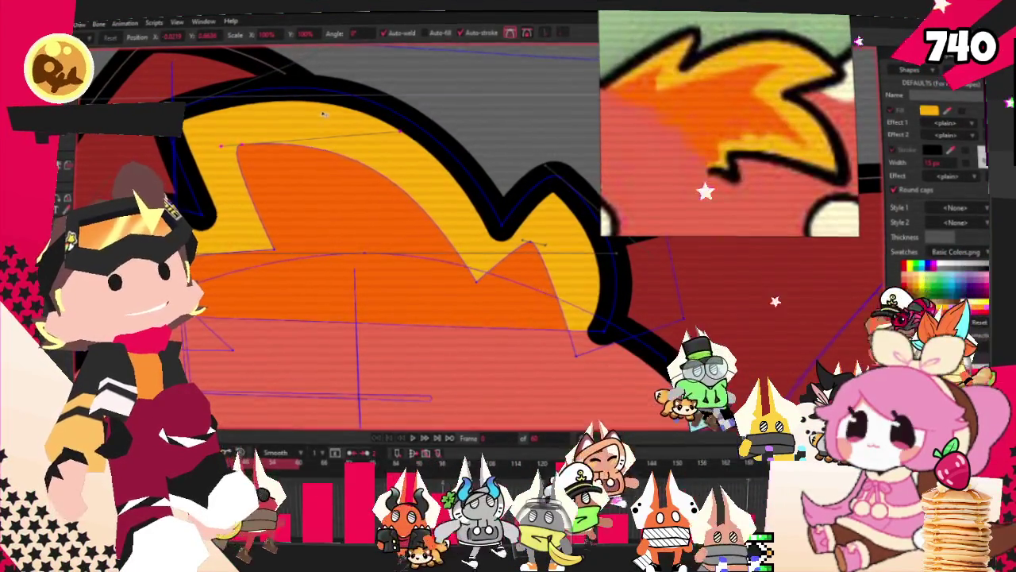
{"action": "scroll", "coordinate": [315, 104], "scroll_direction": "down", "scroll_amount": 1}
{"action": "scroll", "coordinate": [414, 312], "scroll_direction": "down", "scroll_amount": 1}
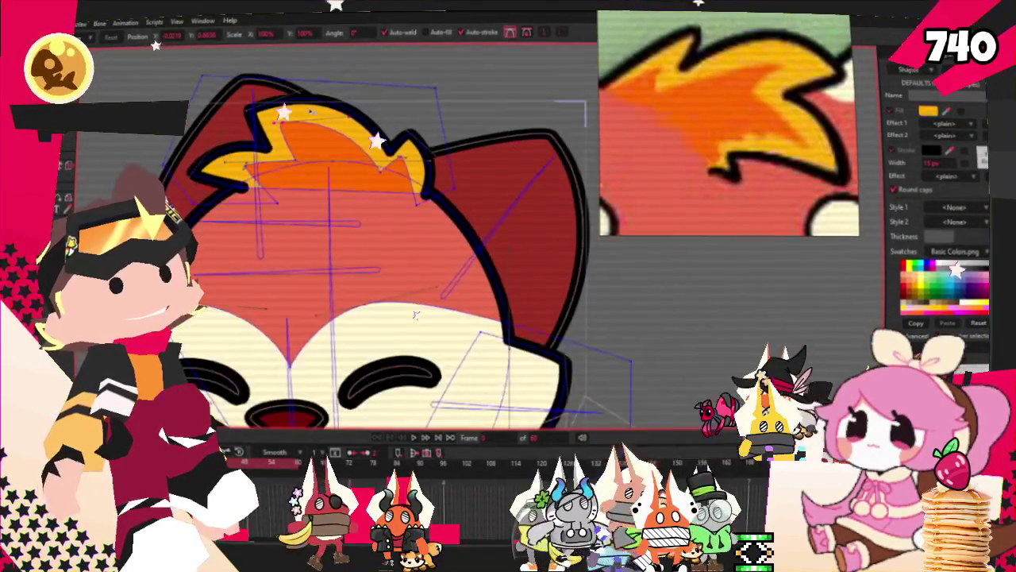
{"action": "scroll", "coordinate": [295, 111], "scroll_direction": "up", "scroll_amount": 1}
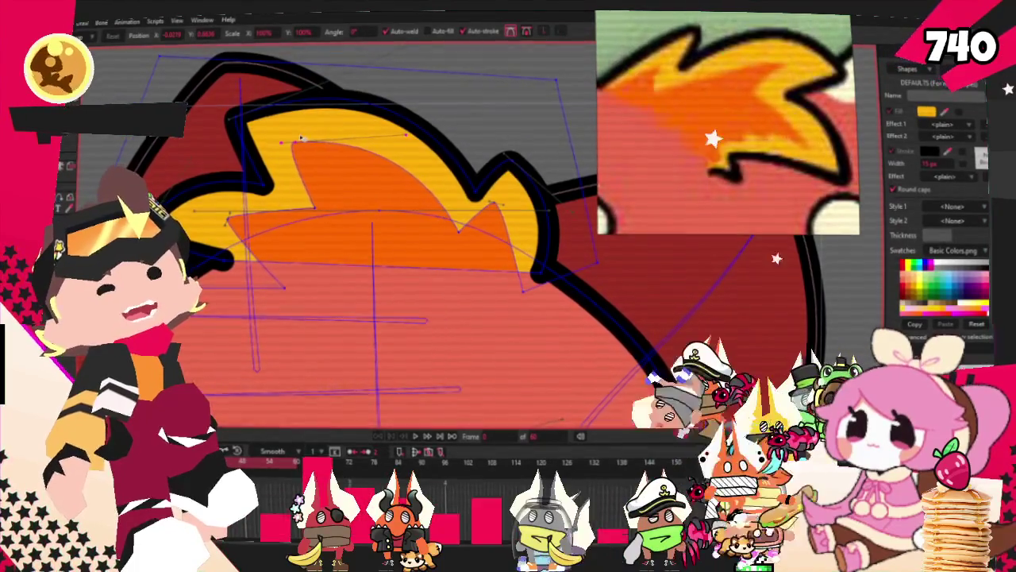
{"action": "scroll", "coordinate": [300, 140], "scroll_direction": "down", "scroll_amount": 1}
{"action": "scroll", "coordinate": [333, 159], "scroll_direction": "down", "scroll_amount": 1}
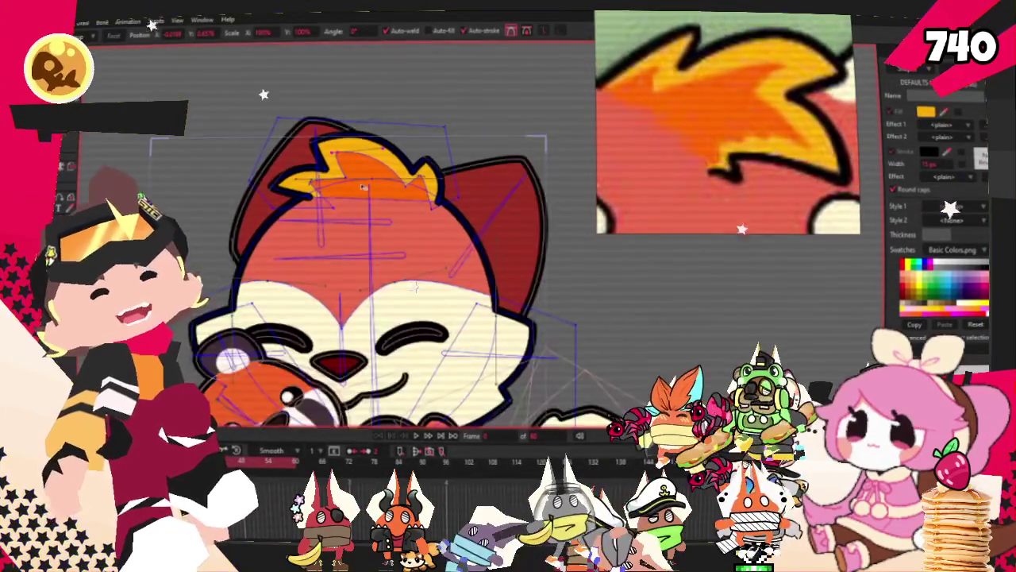
{"action": "scroll", "coordinate": [360, 181], "scroll_direction": "down", "scroll_amount": 1}
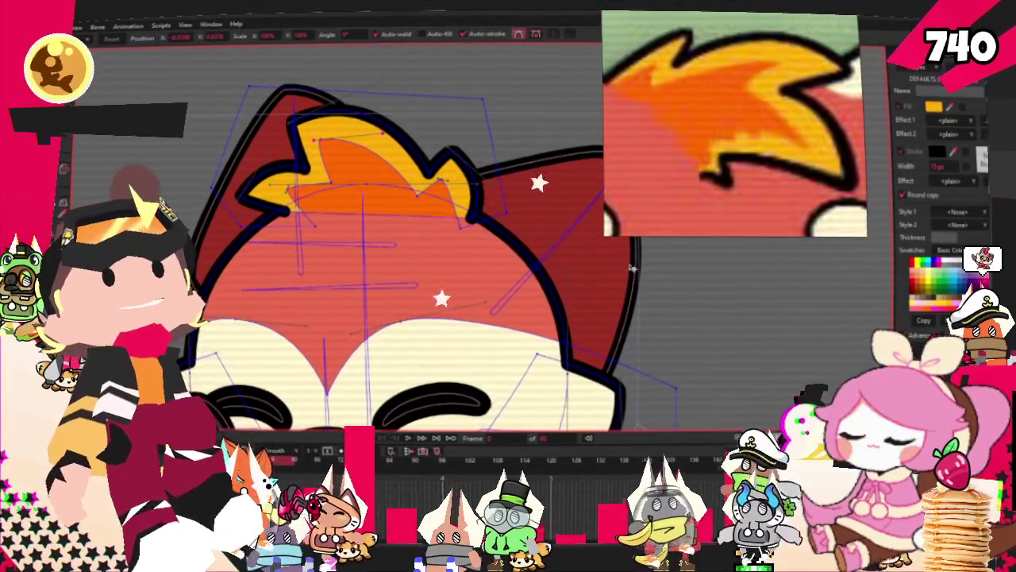
Pull a point on the orange hair shape's lower edge downward
{"action": "scroll", "coordinate": [548, 243], "scroll_direction": "down", "scroll_amount": 5}
{"action": "scroll", "coordinate": [548, 242], "scroll_direction": "up", "scroll_amount": 6}
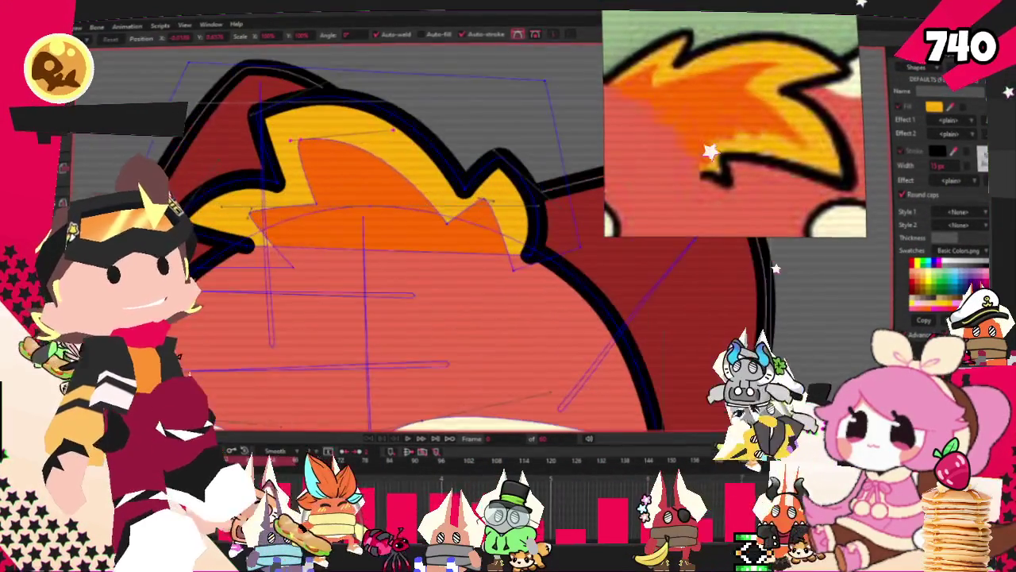
{"action": "key", "text": "g"}
{"action": "scroll", "coordinate": [342, 238], "scroll_direction": "down", "scroll_amount": 4}
{"action": "scroll", "coordinate": [342, 238], "scroll_direction": "up", "scroll_amount": 4}
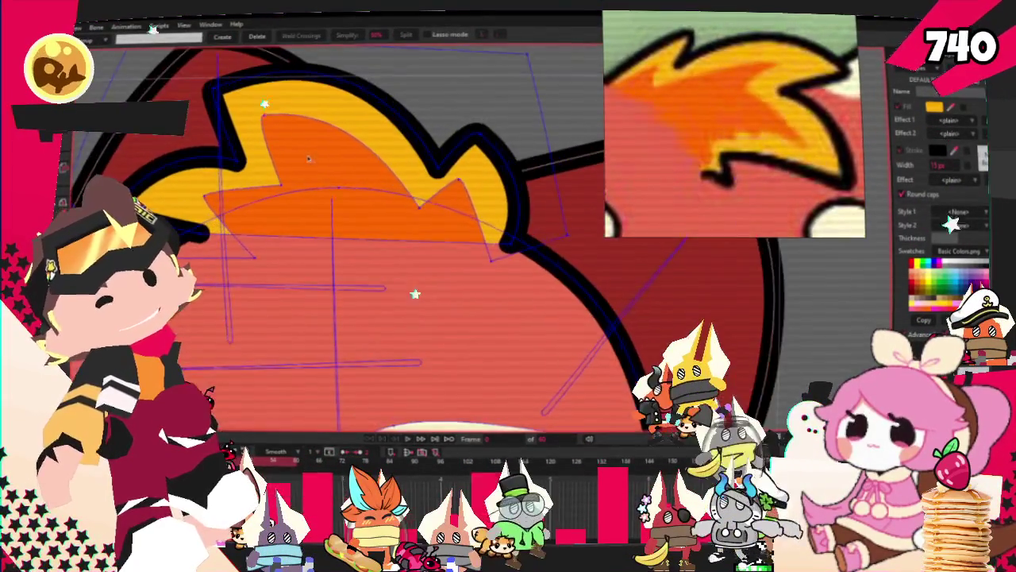
{"action": "scroll", "coordinate": [344, 119], "scroll_direction": "down", "scroll_amount": 2}
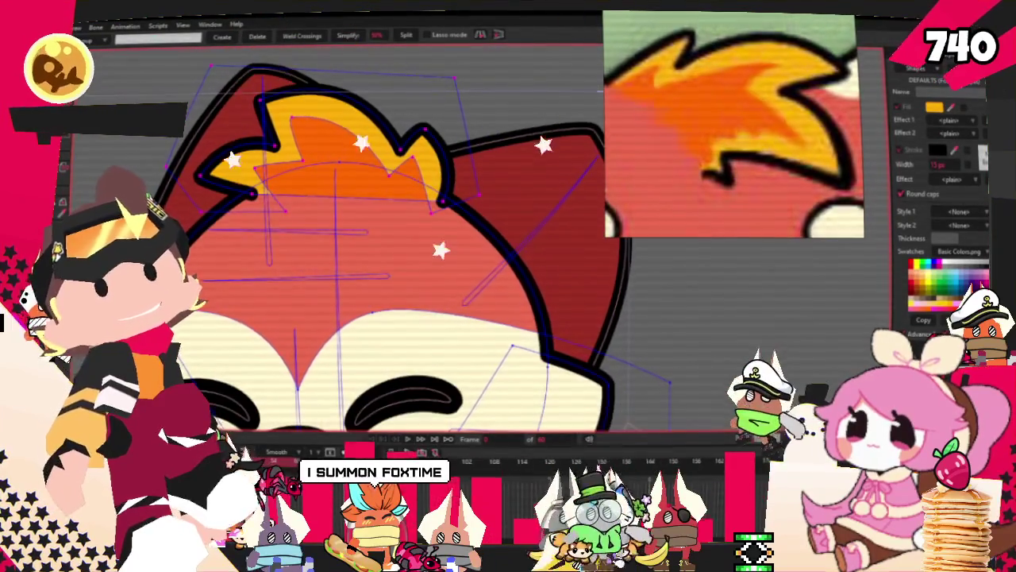
{"action": "key", "text": "t"}
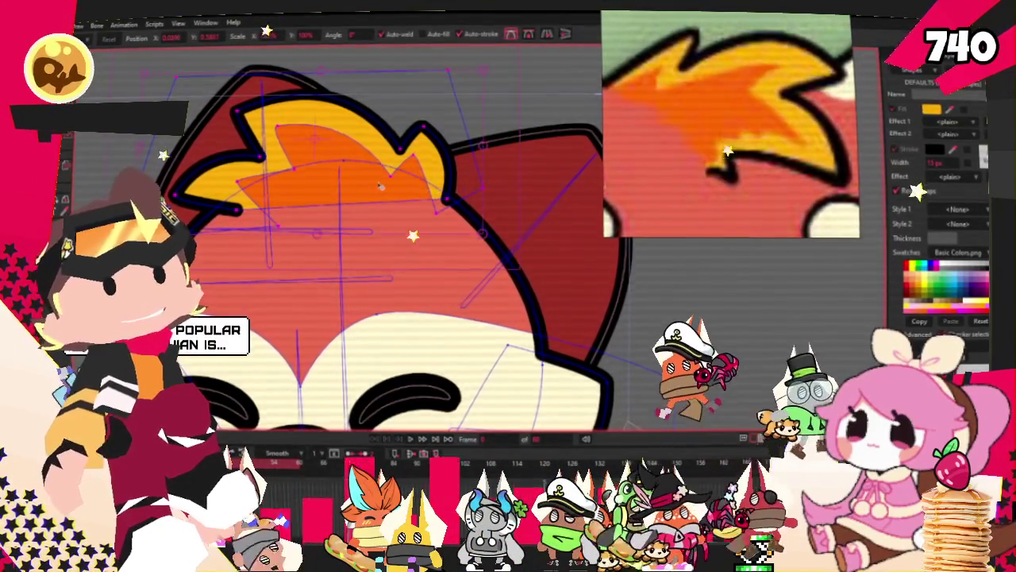
{"action": "scroll", "coordinate": [413, 190], "scroll_direction": "down", "scroll_amount": 2}
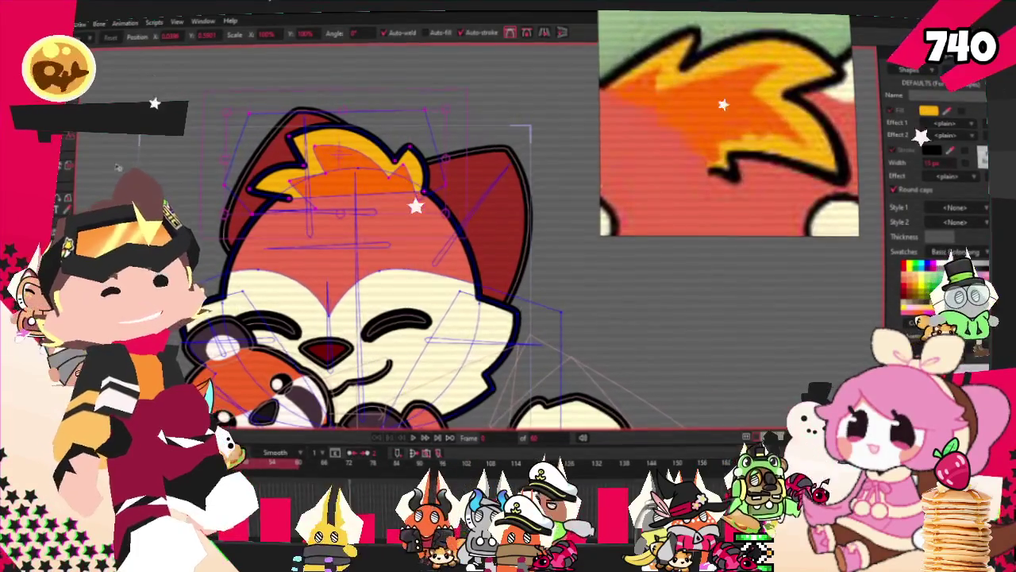
{"action": "scroll", "coordinate": [516, 205], "scroll_direction": "up", "scroll_amount": 2}
{"action": "scroll", "coordinate": [516, 205], "scroll_direction": "up", "scroll_amount": 2}
{"action": "scroll", "coordinate": [516, 205], "scroll_direction": "up", "scroll_amount": 2}
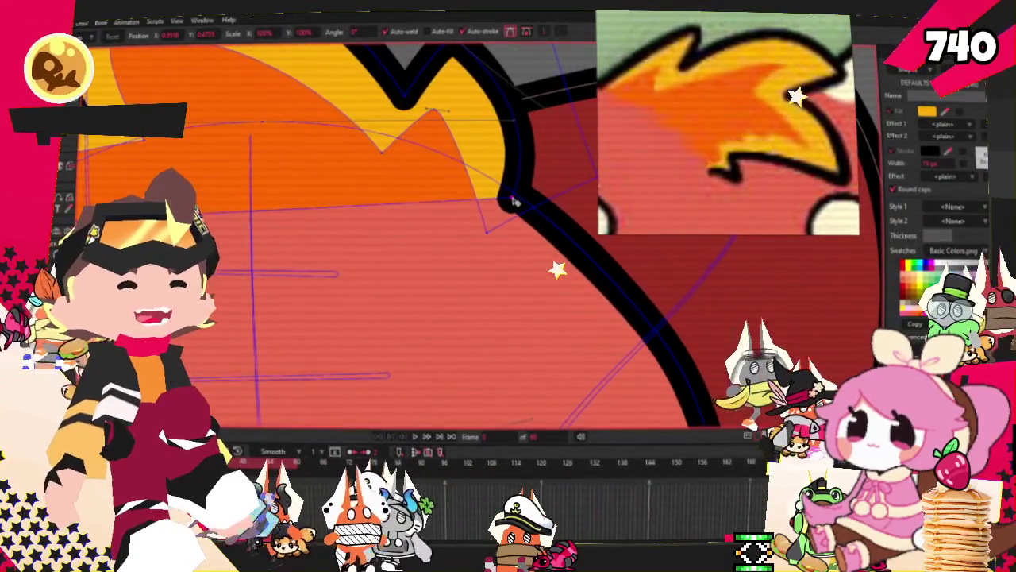
{"action": "scroll", "coordinate": [508, 200], "scroll_direction": "down", "scroll_amount": 1}
{"action": "scroll", "coordinate": [508, 200], "scroll_direction": "down", "scroll_amount": 1}
{"action": "scroll", "coordinate": [445, 190], "scroll_direction": "up", "scroll_amount": 2}
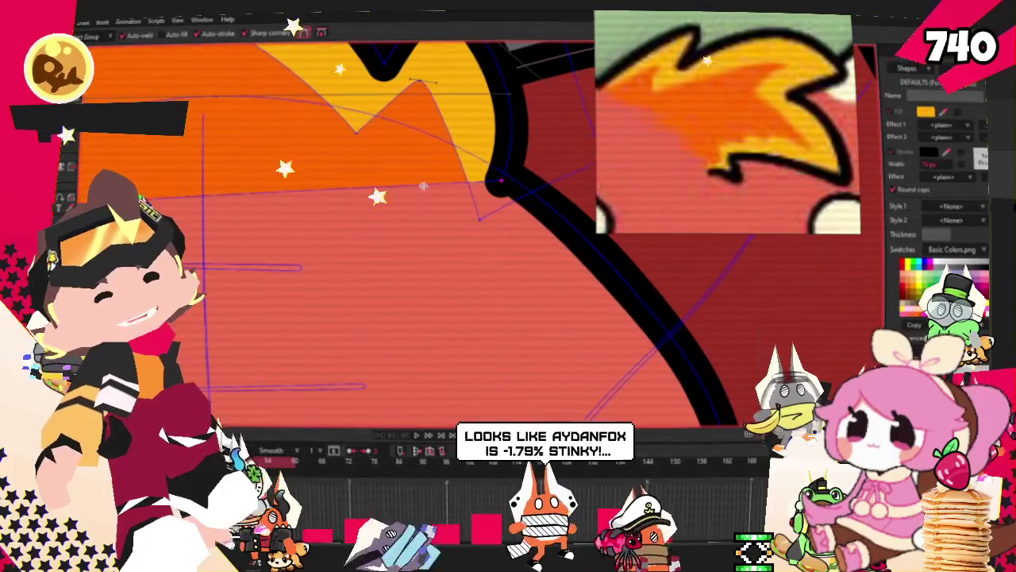
{"action": "left_click_drag", "start_coordinate": [424, 186], "coordinate": [419, 206]}
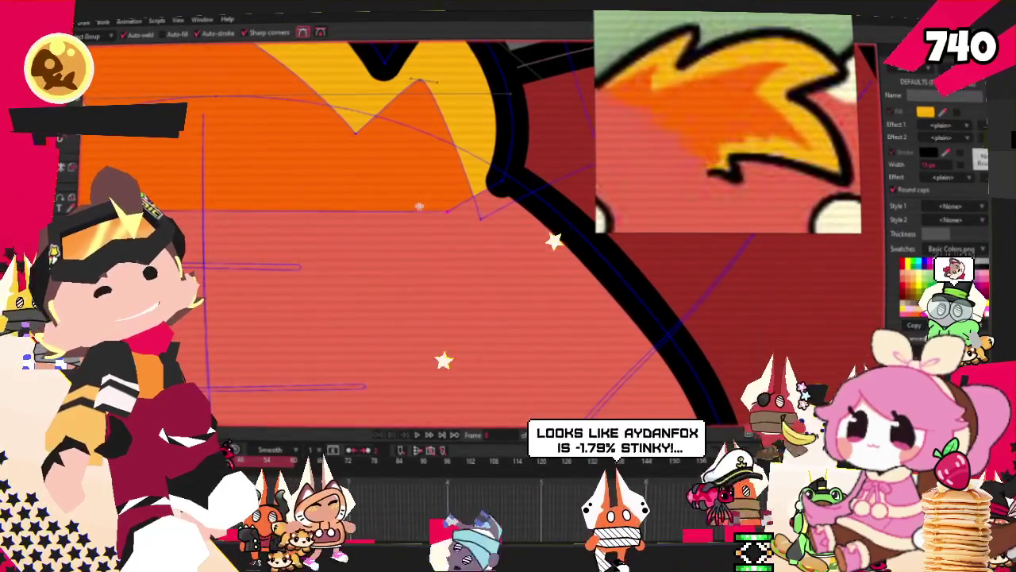
{"action": "scroll", "coordinate": [419, 206], "scroll_direction": "up", "scroll_amount": 2}
{"action": "scroll", "coordinate": [337, 201], "scroll_direction": "down", "scroll_amount": 2}
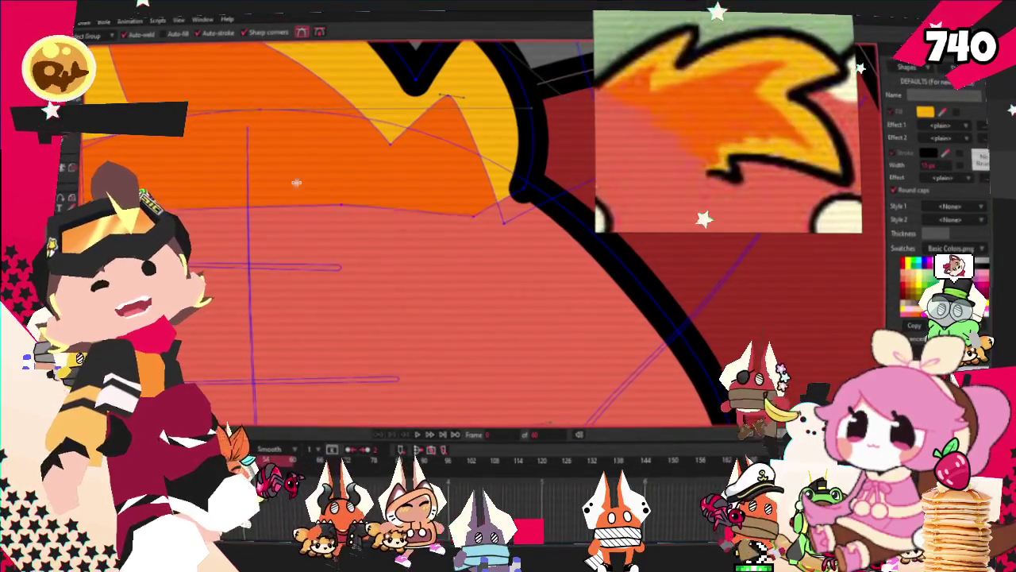
Reshape the orange hair's lower edge so it slopes further down over the forehead
{"action": "left_click_drag", "start_coordinate": [337, 200], "coordinate": [296, 161]}
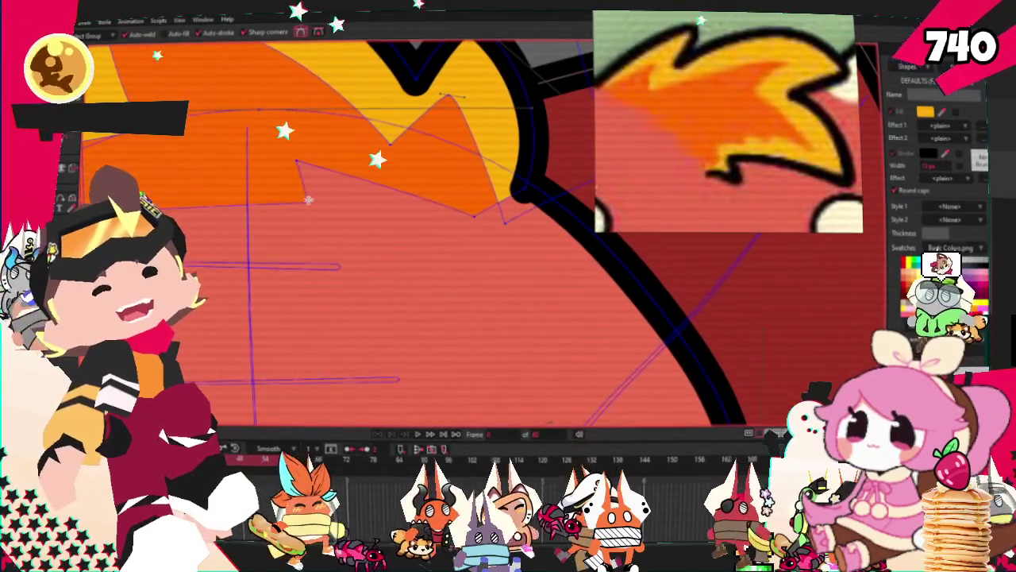
{"action": "scroll", "coordinate": [309, 200], "scroll_direction": "down", "scroll_amount": 2}
{"action": "scroll", "coordinate": [325, 210], "scroll_direction": "down", "scroll_amount": 1}
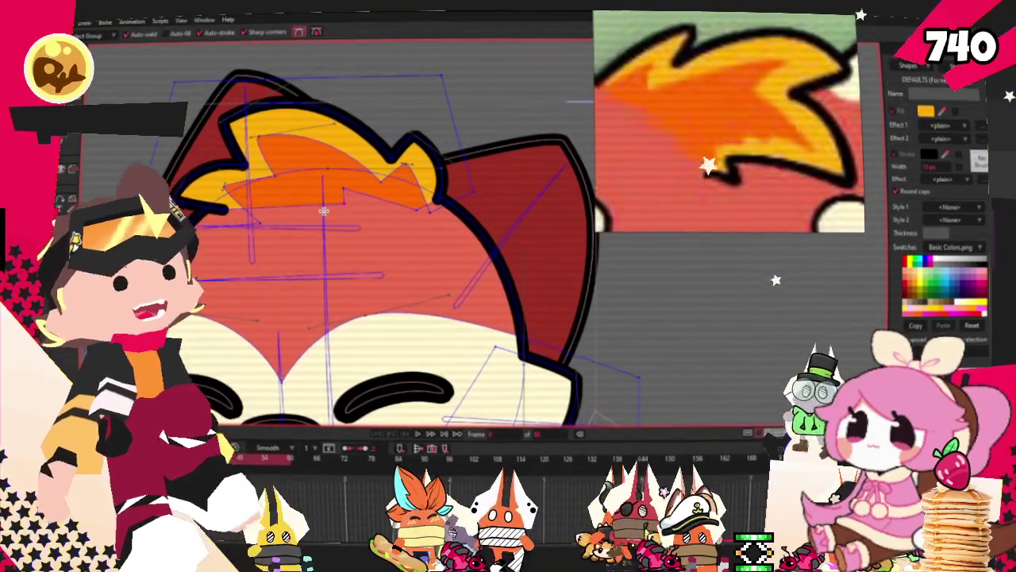
{"action": "scroll", "coordinate": [303, 206], "scroll_direction": "up", "scroll_amount": 2}
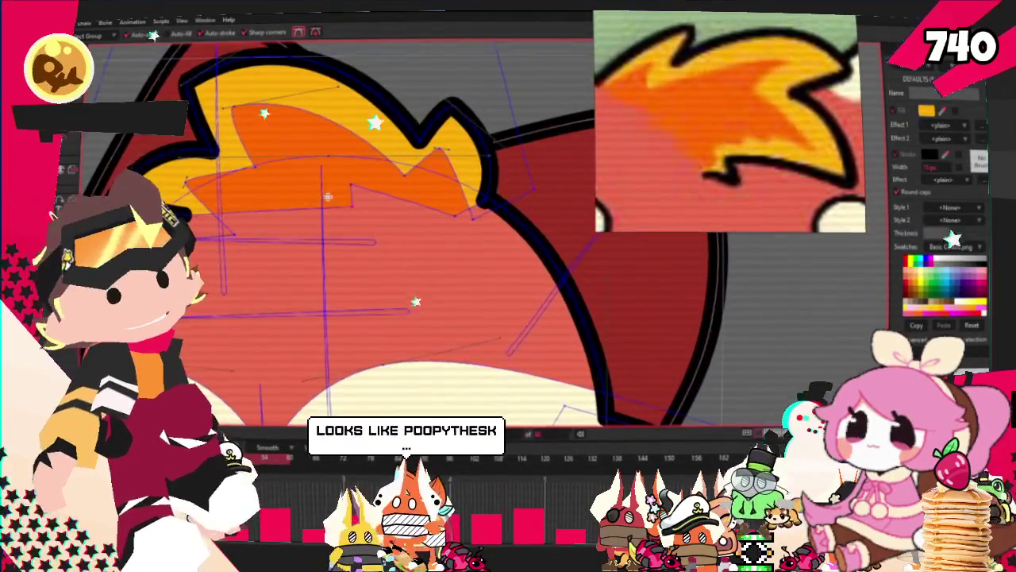
{"action": "scroll", "coordinate": [509, 236], "scroll_direction": "up", "scroll_amount": 2}
{"action": "key", "text": "t"}
{"action": "scroll", "coordinate": [402, 216], "scroll_direction": "down", "scroll_amount": 1}
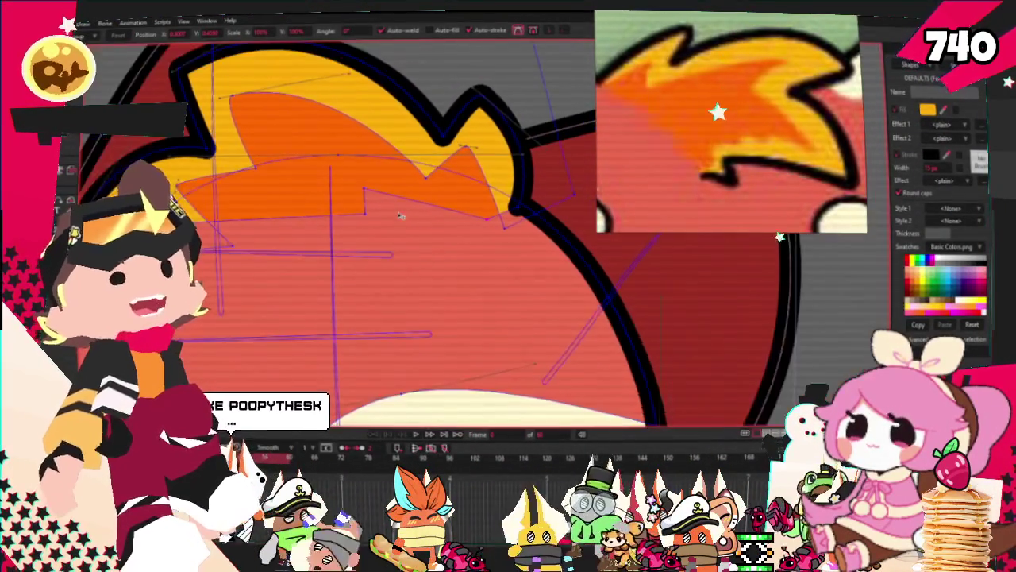
{"action": "scroll", "coordinate": [349, 214], "scroll_direction": "down", "scroll_amount": 1}
{"action": "scroll", "coordinate": [318, 183], "scroll_direction": "down", "scroll_amount": 1}
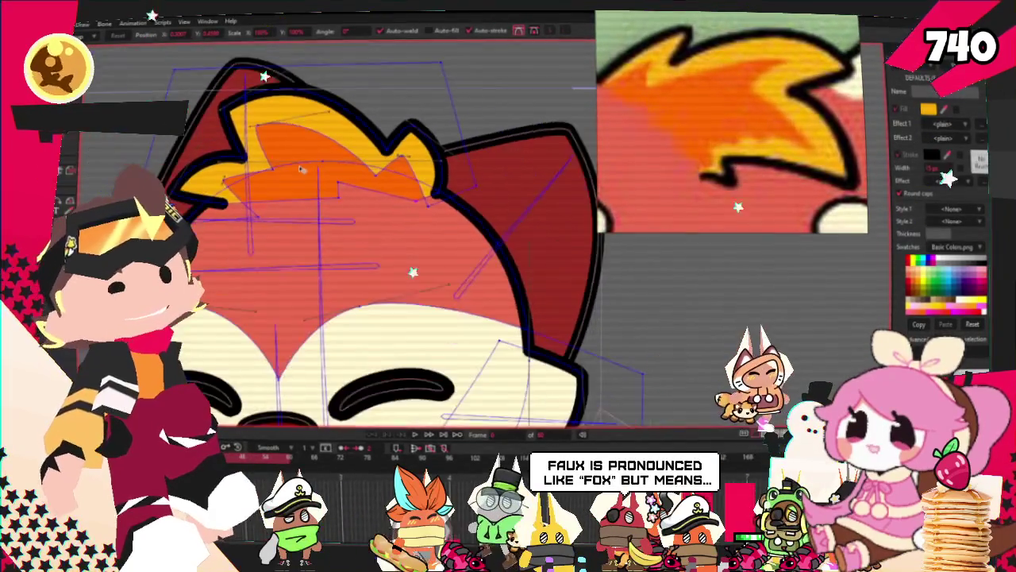
{"action": "scroll", "coordinate": [304, 170], "scroll_direction": "down", "scroll_amount": 1}
{"action": "scroll", "coordinate": [304, 170], "scroll_direction": "down", "scroll_amount": 2}
{"action": "scroll", "coordinate": [333, 167], "scroll_direction": "up", "scroll_amount": 1}
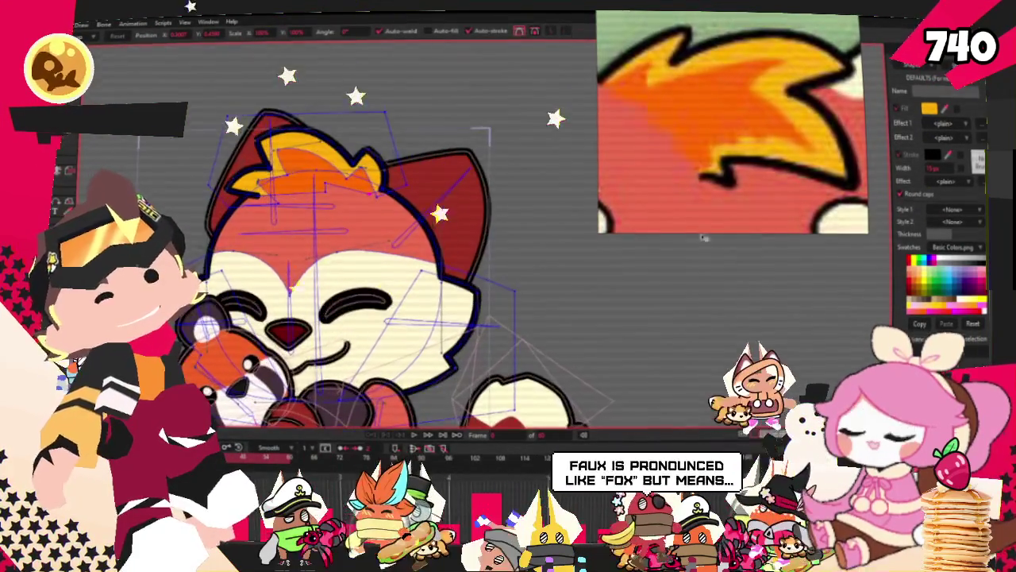
{"action": "scroll", "coordinate": [319, 225], "scroll_direction": "up", "scroll_amount": 1}
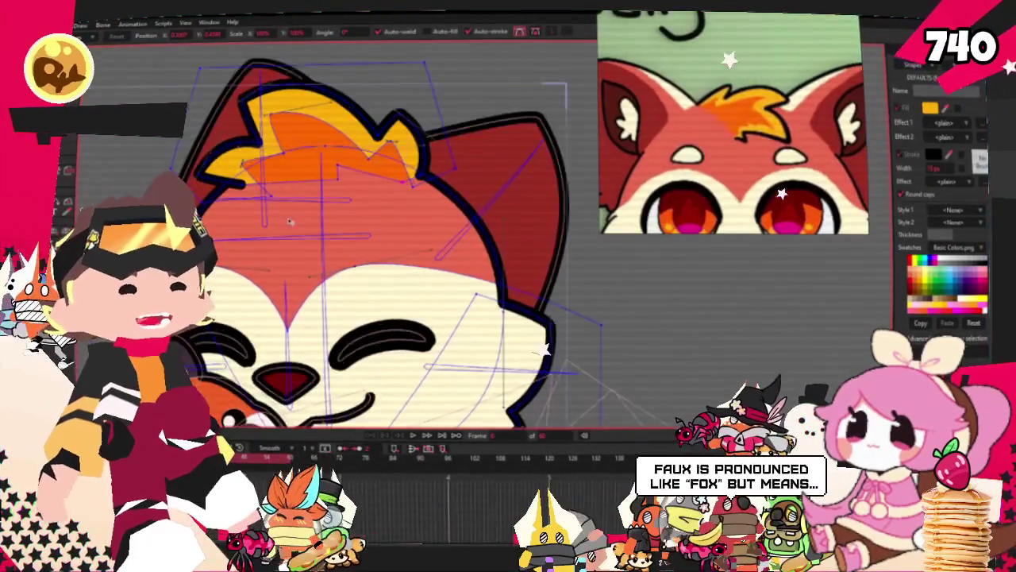
{"action": "scroll", "coordinate": [318, 225], "scroll_direction": "up", "scroll_amount": 2}
{"action": "key", "text": "r"}
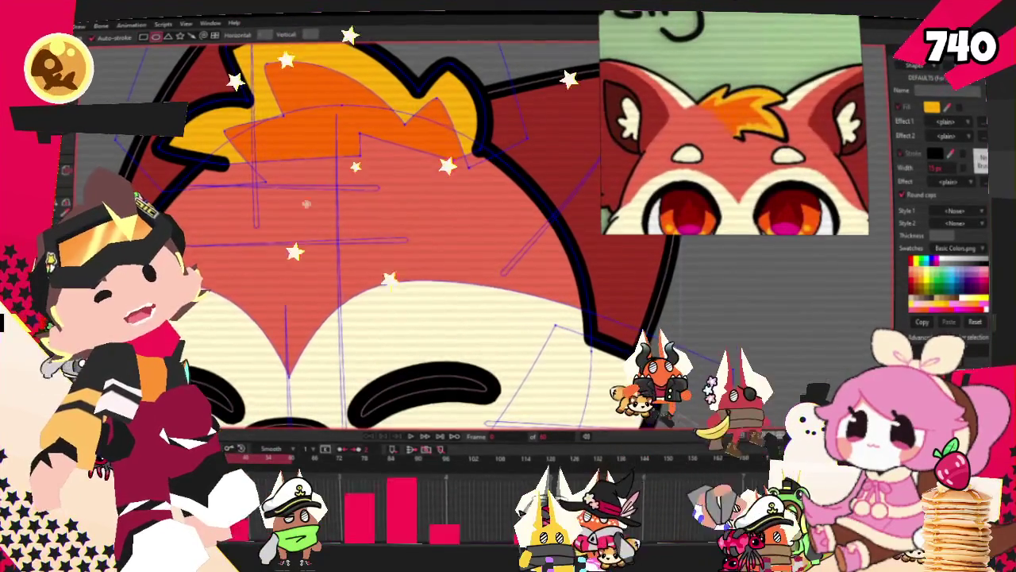
Draw an oval on the fox's forehead below the hair tuft and fill it pale cream
{"action": "left_click_drag", "start_coordinate": [303, 201], "coordinate": [390, 248]}
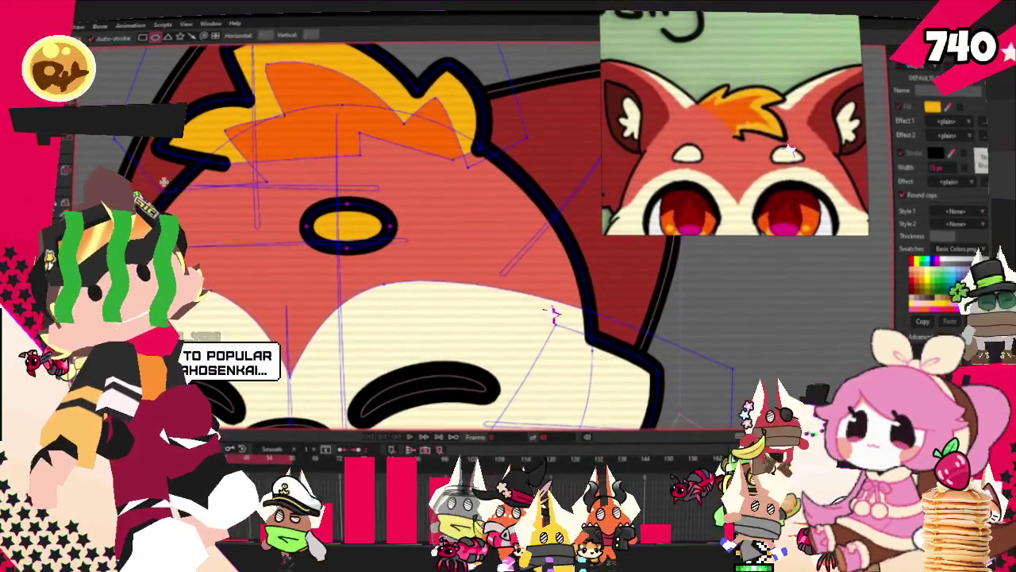
{"action": "key", "text": "q"}
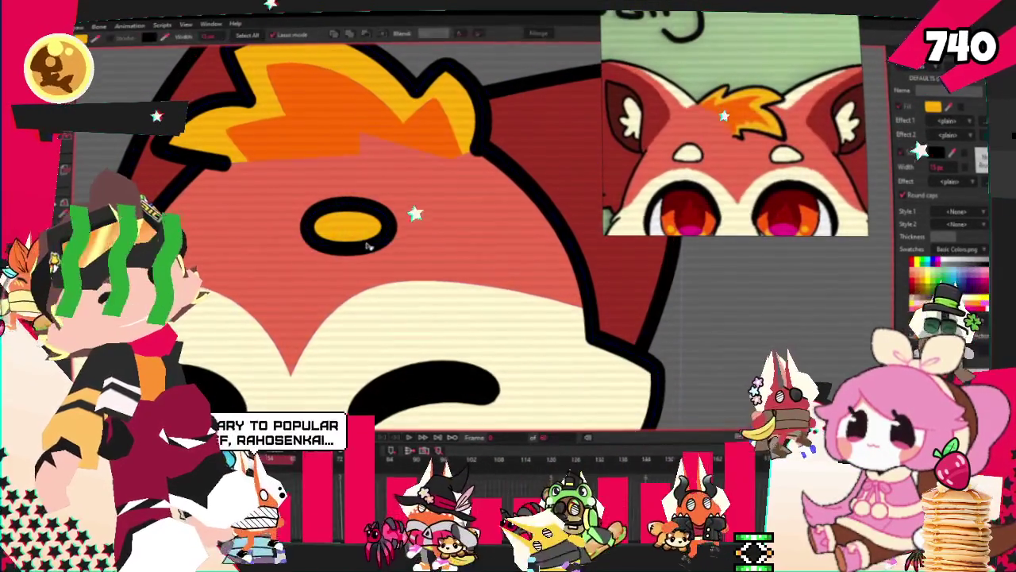
{"action": "left_click", "coordinate": [341, 230]}
{"action": "left_click", "coordinate": [921, 302]}
{"action": "scroll", "coordinate": [318, 238], "scroll_direction": "down", "scroll_amount": 3}
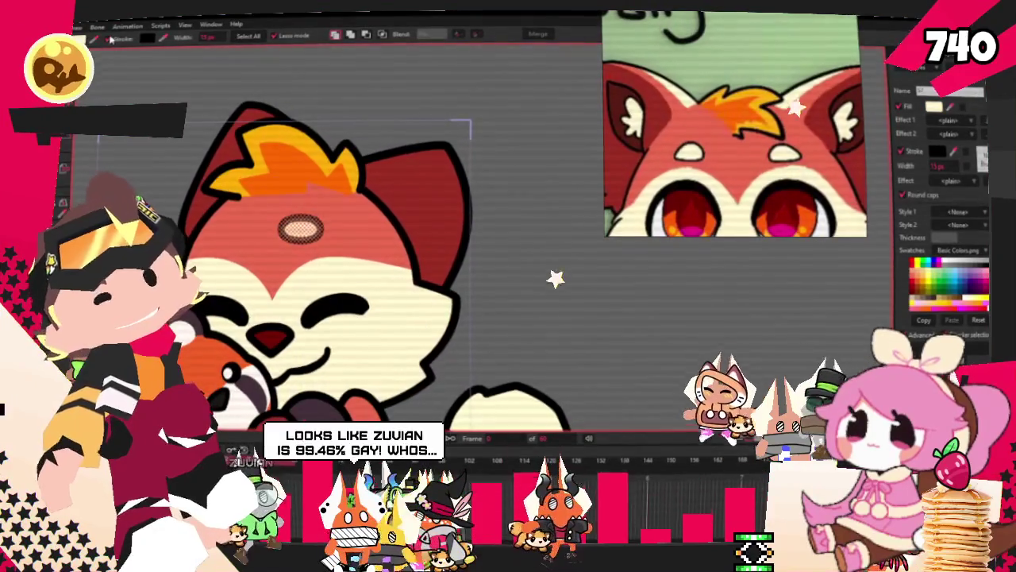
{"action": "scroll", "coordinate": [355, 128], "scroll_direction": "down", "scroll_amount": 1}
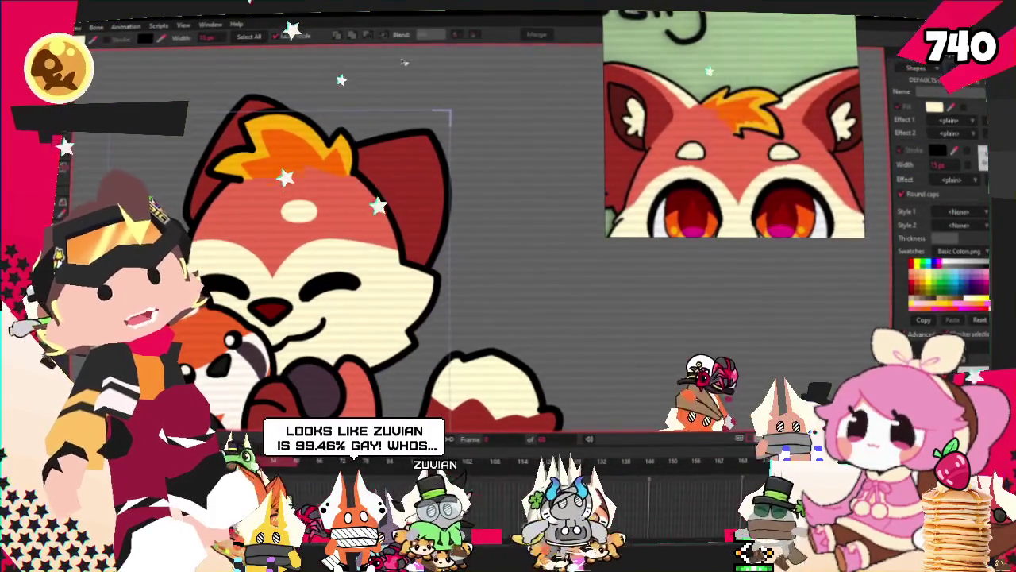
{"action": "scroll", "coordinate": [433, 119], "scroll_direction": "up", "scroll_amount": 2}
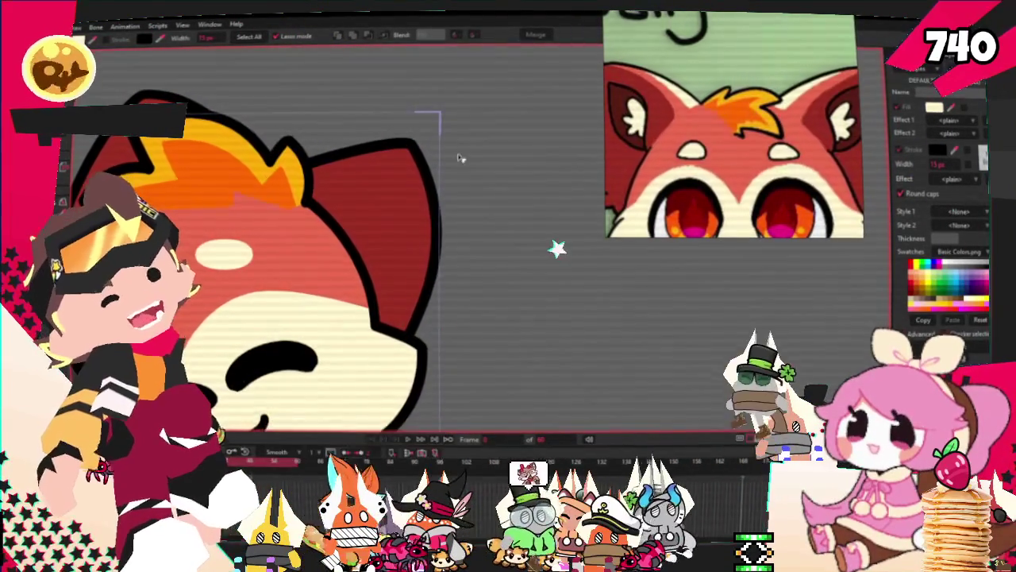
{"action": "scroll", "coordinate": [490, 157], "scroll_direction": "down", "scroll_amount": 2}
{"action": "scroll", "coordinate": [238, 119], "scroll_direction": "up", "scroll_amount": 1}
{"action": "scroll", "coordinate": [175, 87], "scroll_direction": "up", "scroll_amount": 1}
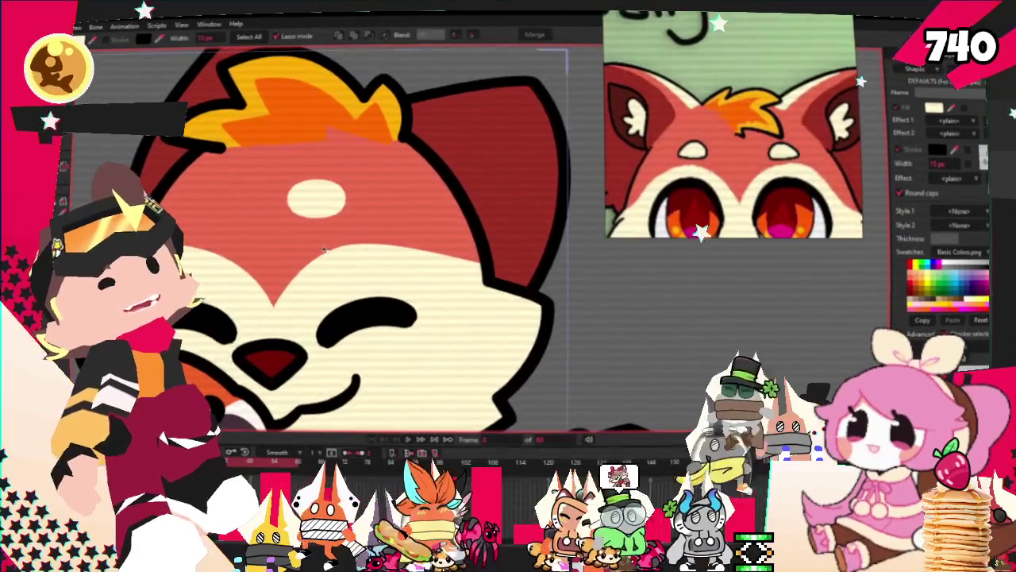
{"action": "scroll", "coordinate": [146, 72], "scroll_direction": "up", "scroll_amount": 1}
{"action": "key", "text": "t"}
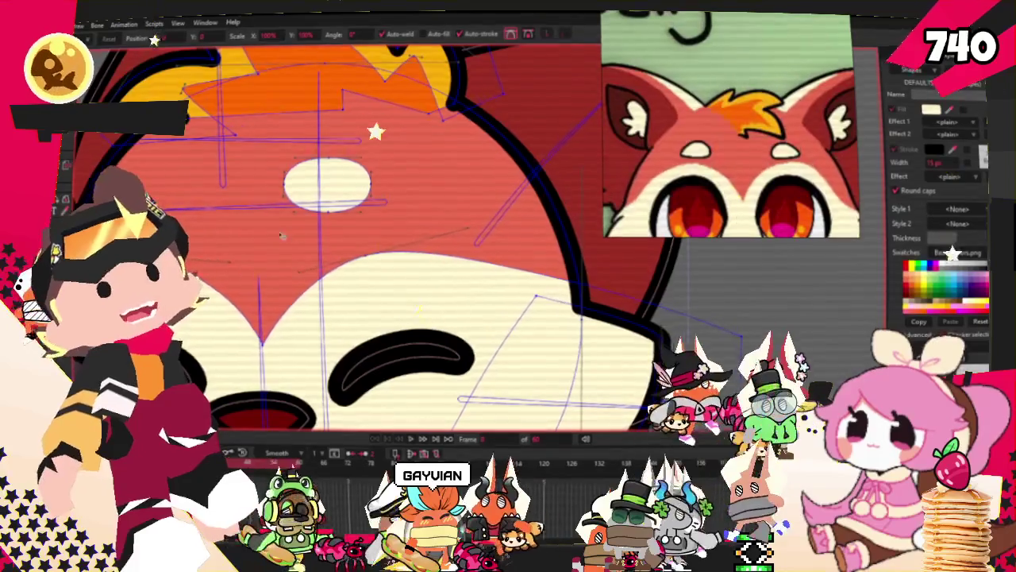
Widen the cream forehead patch with a flatter bottom and shift it slightly right
{"action": "scroll", "coordinate": [301, 214], "scroll_direction": "up", "scroll_amount": 2}
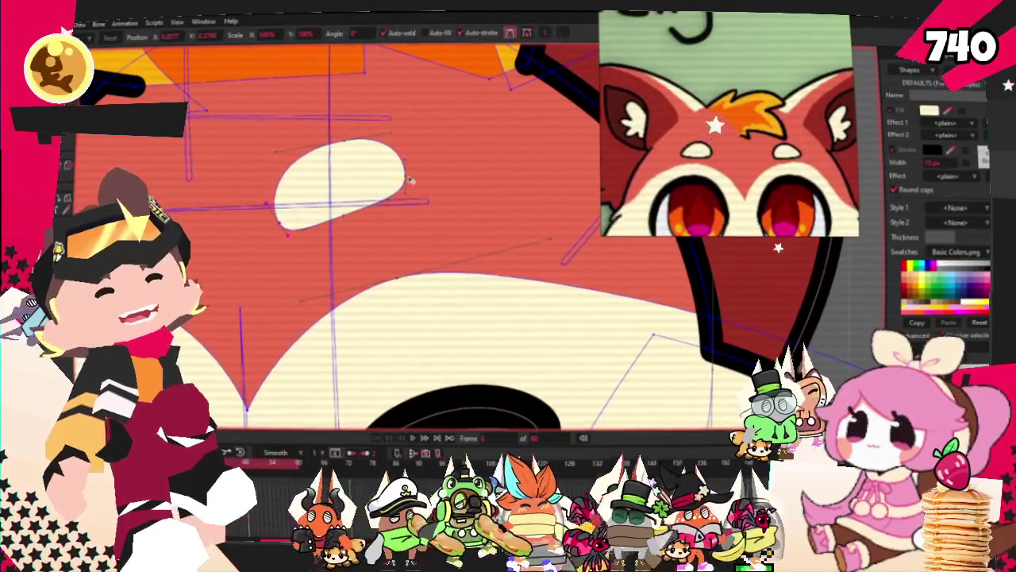
{"action": "left_click_drag", "start_coordinate": [411, 181], "coordinate": [441, 203]}
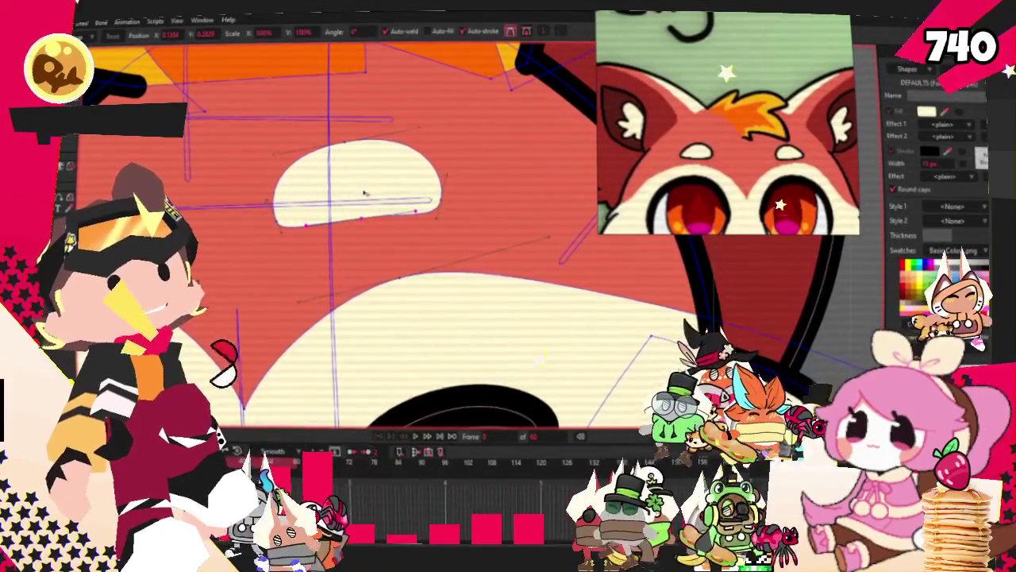
{"action": "scroll", "coordinate": [374, 195], "scroll_direction": "up", "scroll_amount": 2}
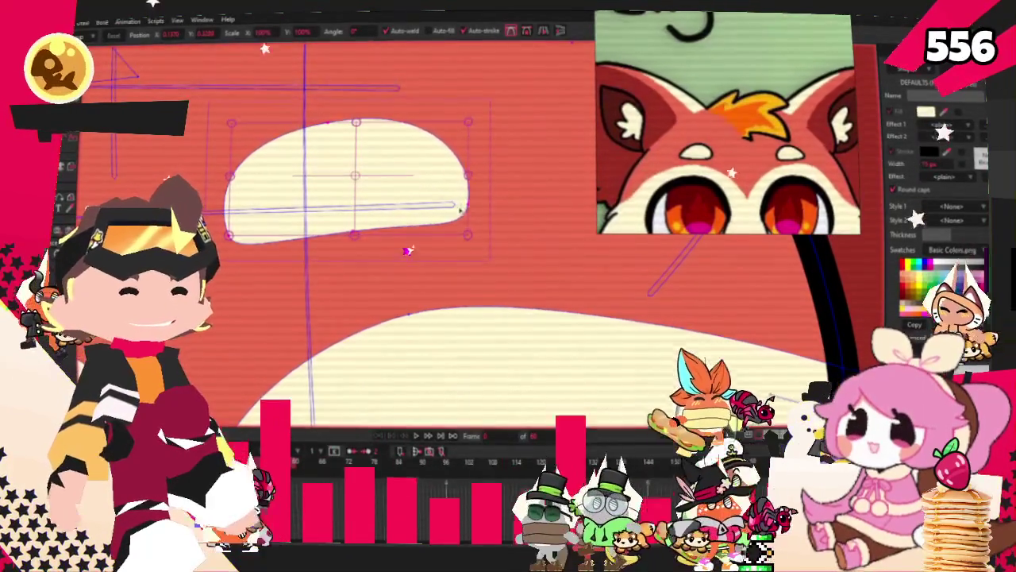
{"action": "scroll", "coordinate": [401, 210], "scroll_direction": "down", "scroll_amount": 2}
{"action": "left_click", "coordinate": [388, 184]}
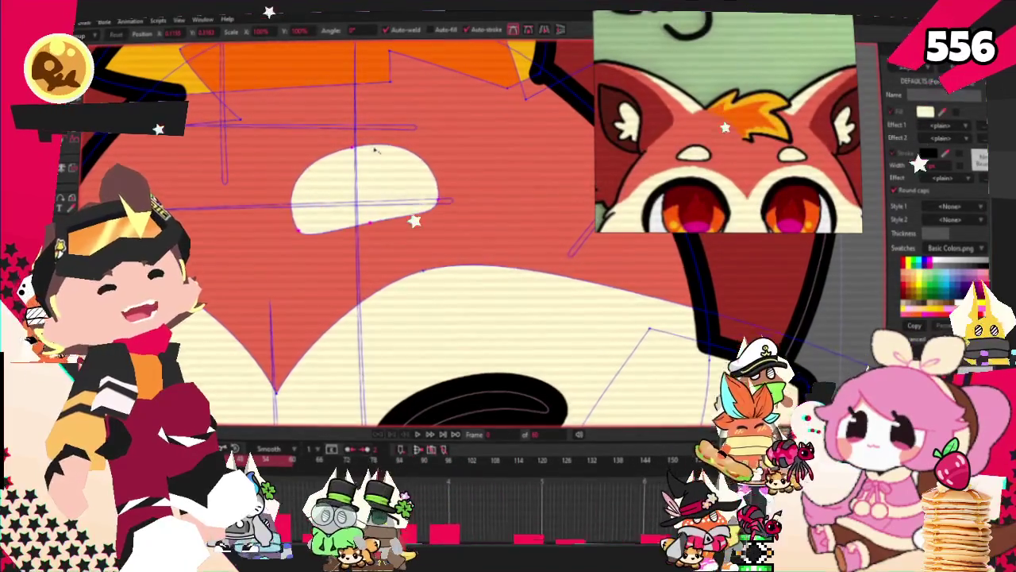
{"action": "left_click", "coordinate": [369, 187]}
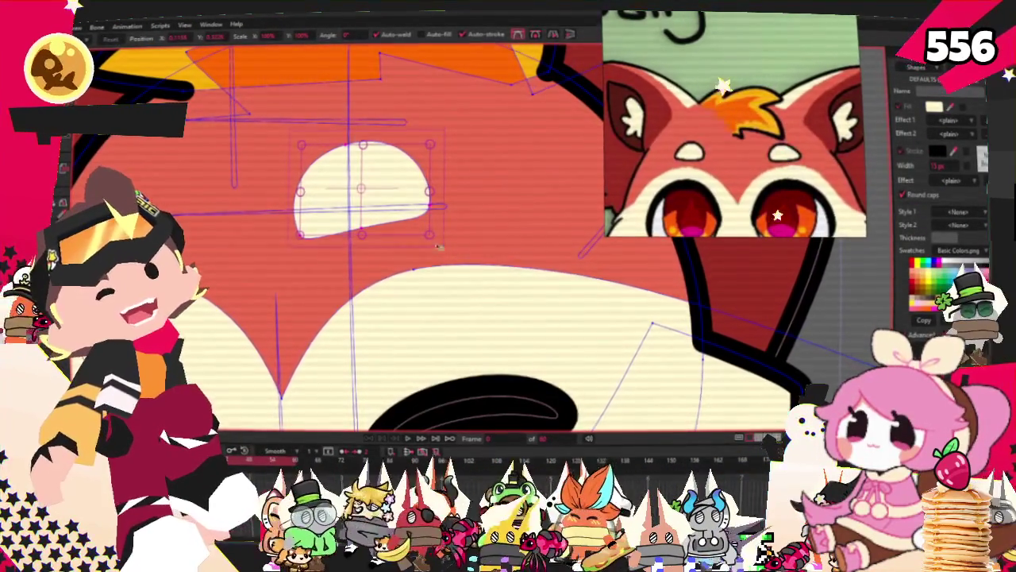
{"action": "left_click_drag", "start_coordinate": [386, 189], "coordinate": [406, 189]}
Reselect the left cream forehead patch, then select the right patch to match its shape
{"action": "left_click", "coordinate": [406, 189]}
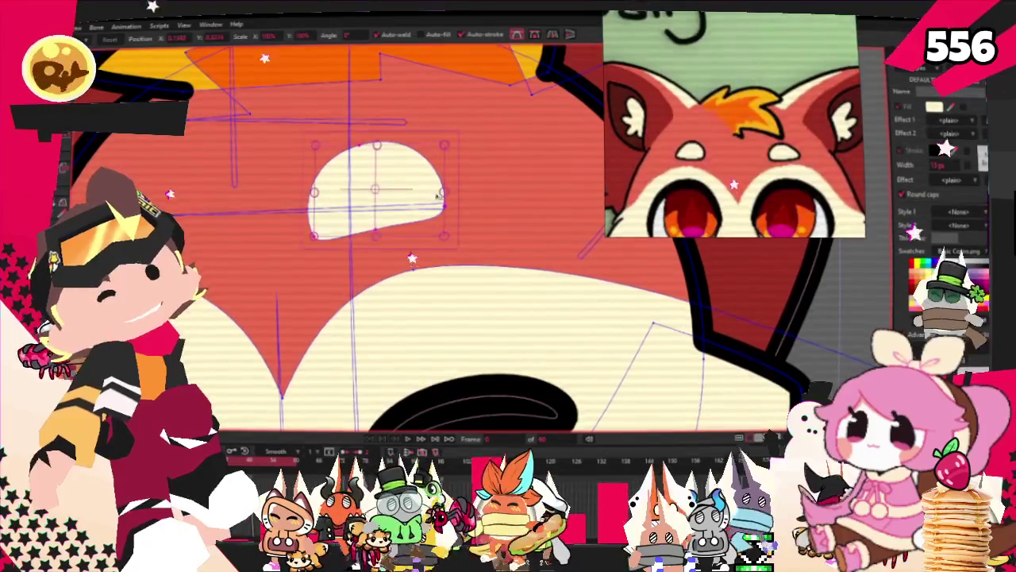
{"action": "scroll", "coordinate": [380, 194], "scroll_direction": "down", "scroll_amount": 5}
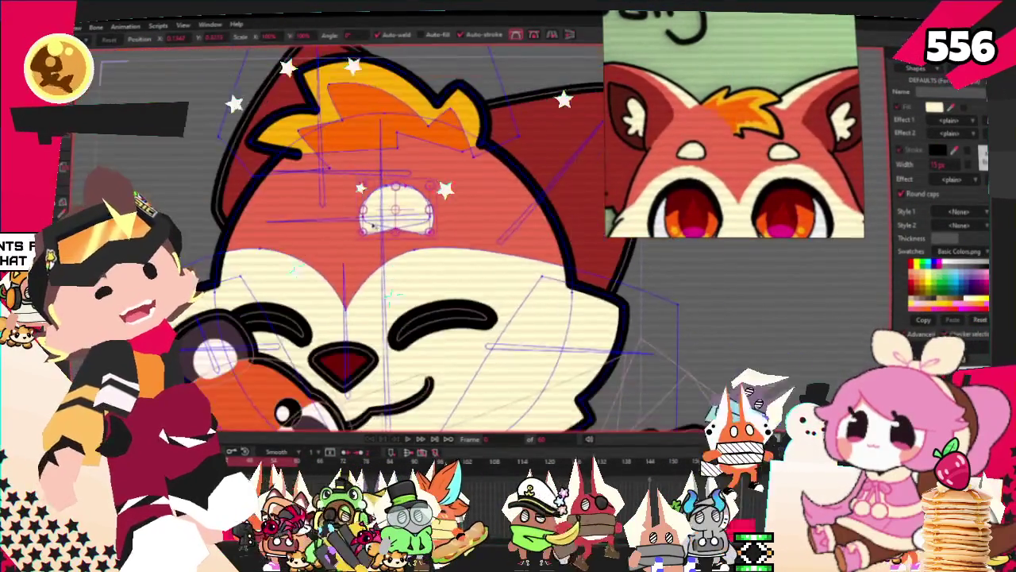
{"action": "scroll", "coordinate": [417, 212], "scroll_direction": "up", "scroll_amount": 4}
{"action": "scroll", "coordinate": [304, 212], "scroll_direction": "up", "scroll_amount": 3}
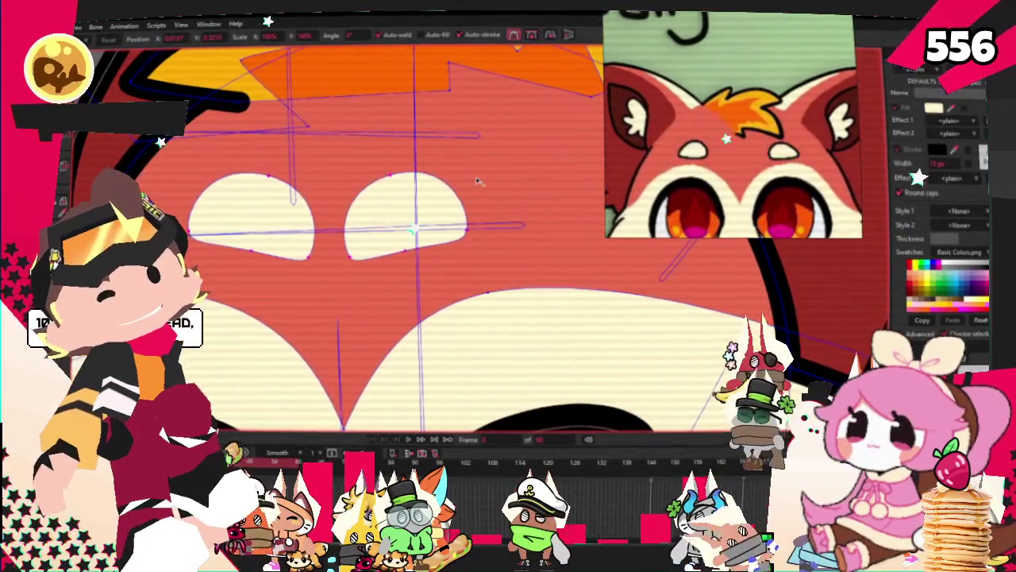
{"action": "scroll", "coordinate": [370, 222], "scroll_direction": "up", "scroll_amount": 2}
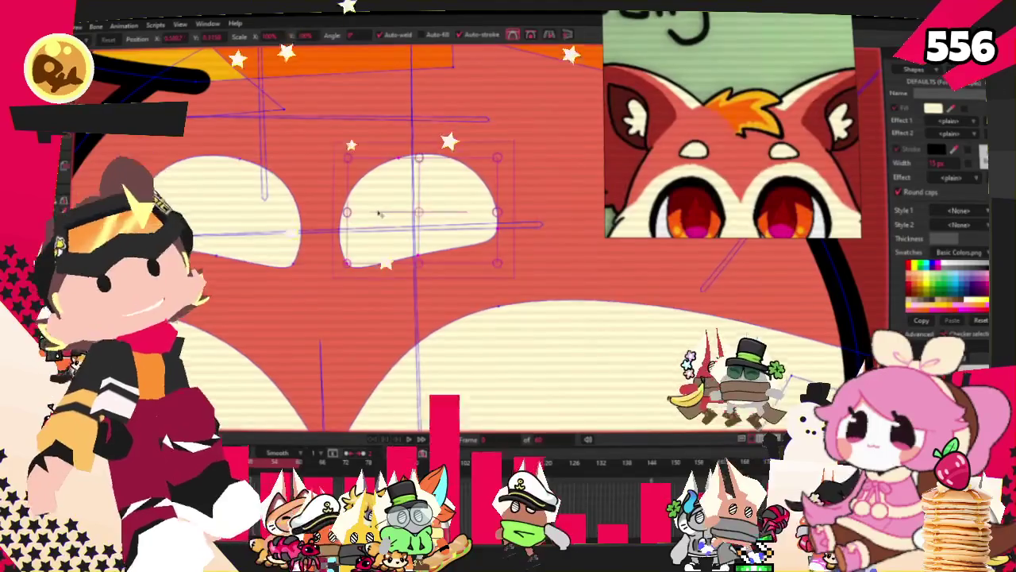
{"action": "left_click", "coordinate": [430, 211]}
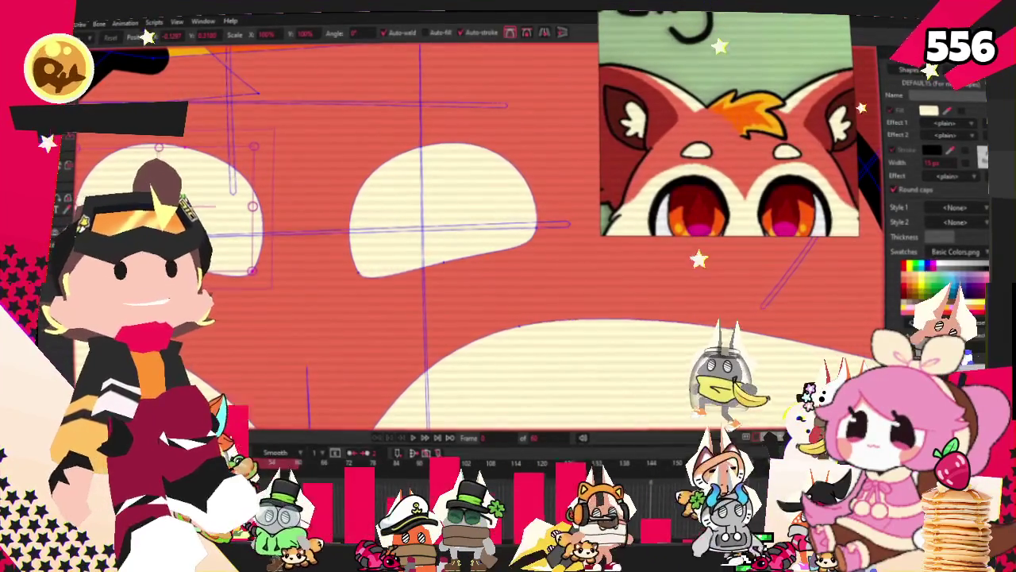
{"action": "scroll", "coordinate": [330, 264], "scroll_direction": "down", "scroll_amount": 5}
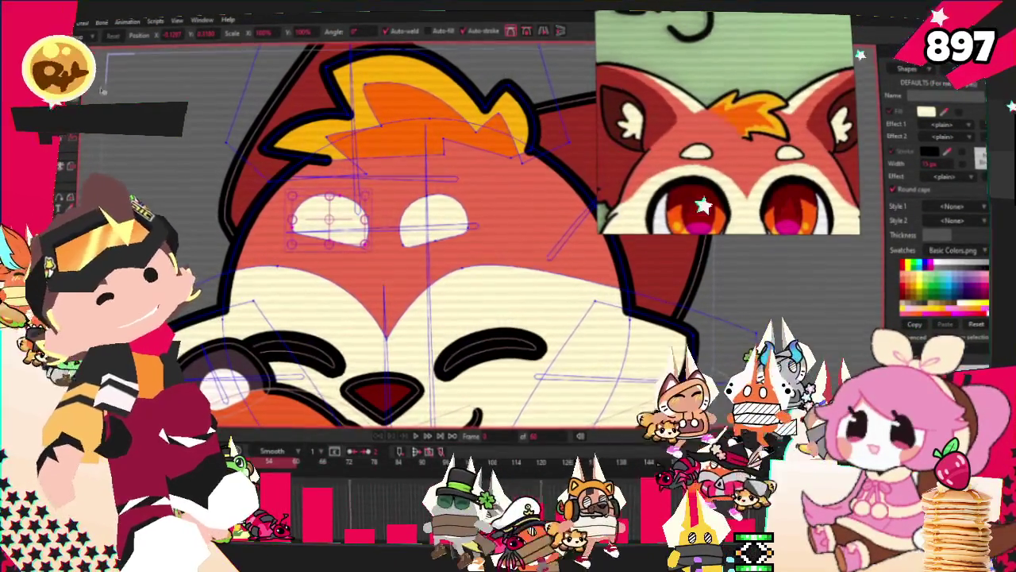
{"action": "scroll", "coordinate": [422, 312], "scroll_direction": "up", "scroll_amount": 5}
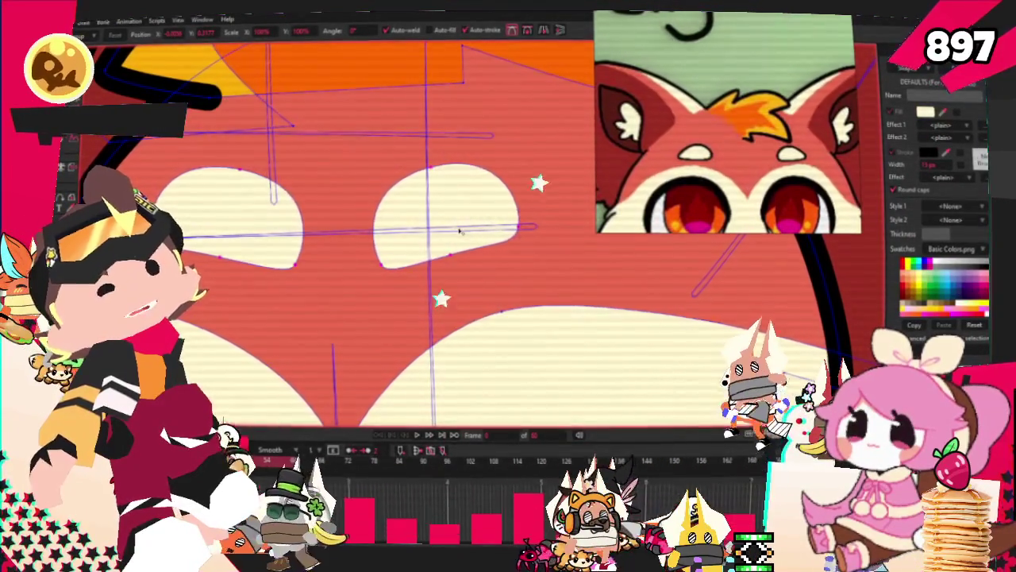
{"action": "scroll", "coordinate": [458, 231], "scroll_direction": "down", "scroll_amount": 5}
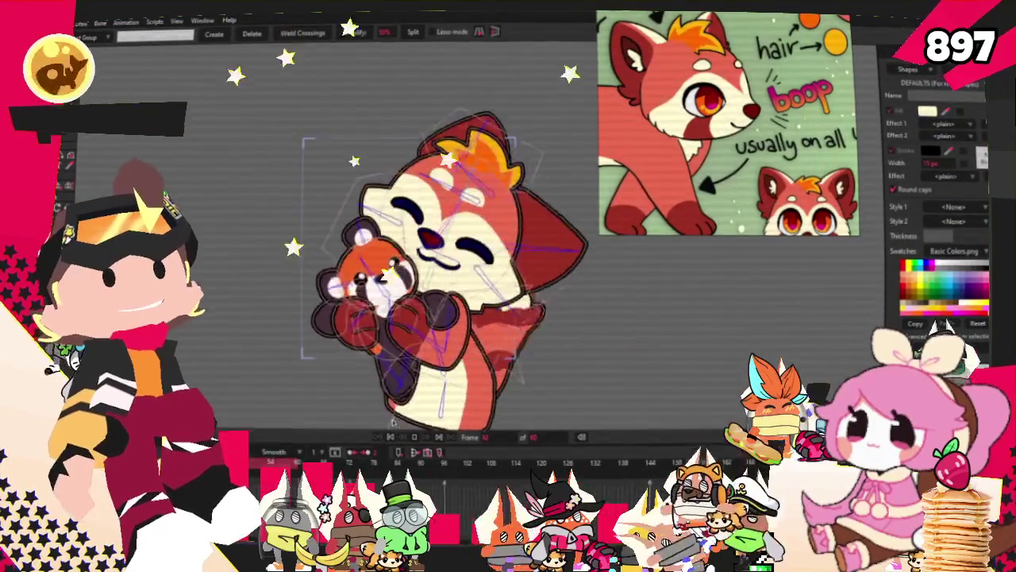
Move the left closed eye's points slightly up and to the right
{"action": "scroll", "coordinate": [428, 223], "scroll_direction": "up", "scroll_amount": 2}
{"action": "scroll", "coordinate": [428, 224], "scroll_direction": "up", "scroll_amount": 2}
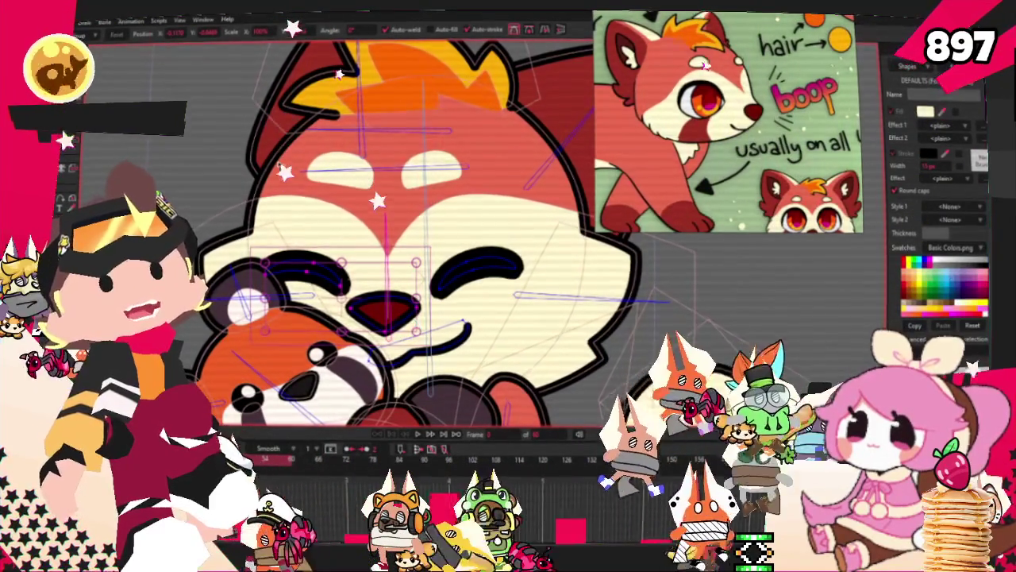
{"action": "scroll", "coordinate": [346, 328], "scroll_direction": "up", "scroll_amount": 2}
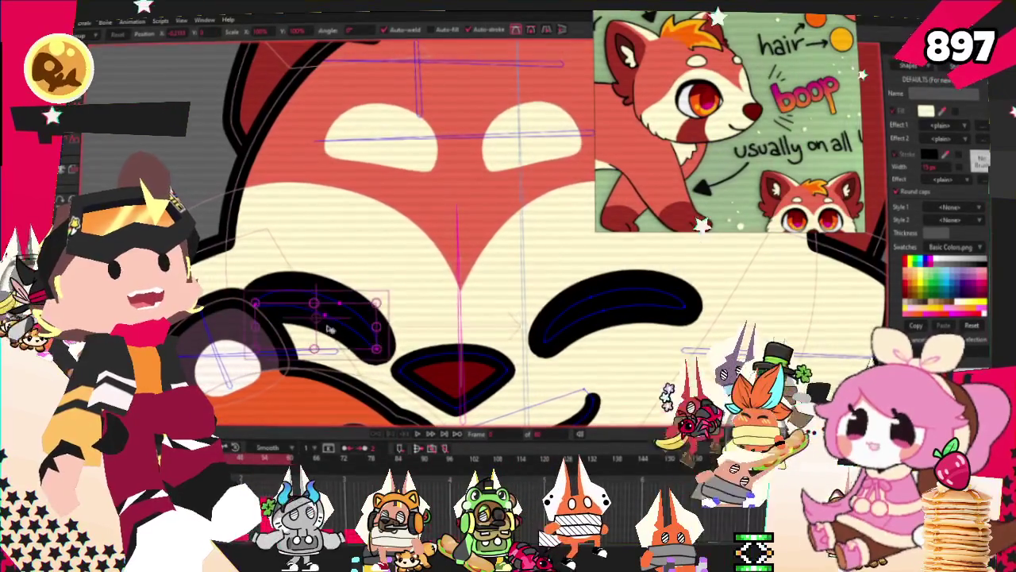
{"action": "left_click_drag", "start_coordinate": [329, 328], "coordinate": [354, 318]}
{"action": "left_click", "coordinate": [346, 320]}
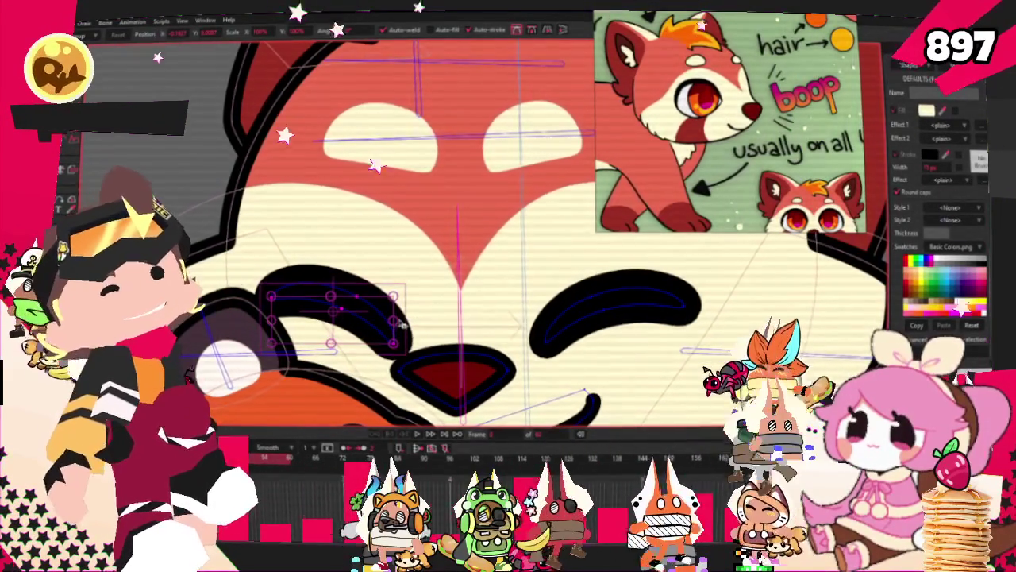
{"action": "left_click", "coordinate": [404, 322]}
{"action": "left_click", "coordinate": [360, 328]}
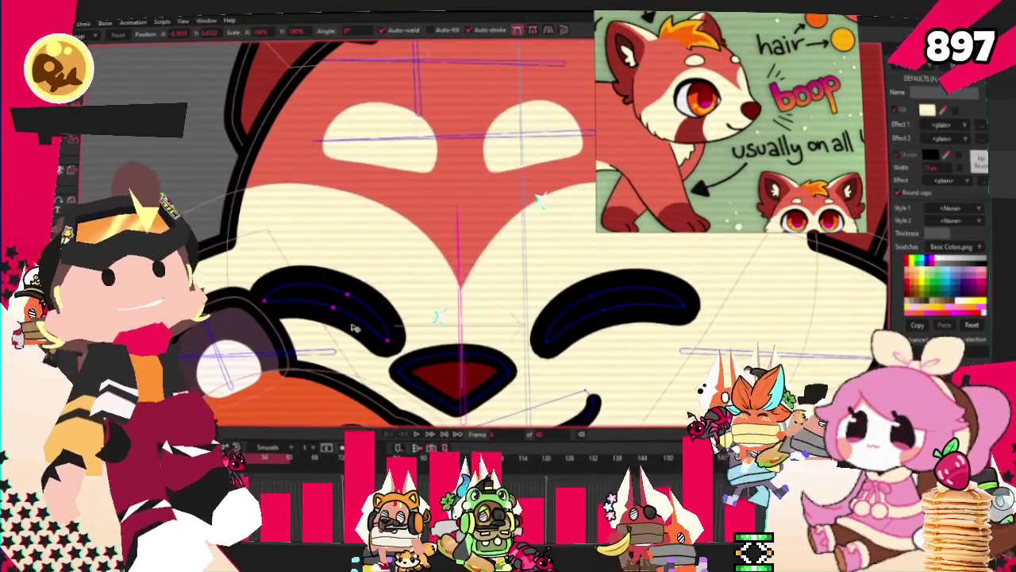
{"action": "left_click", "coordinate": [355, 328]}
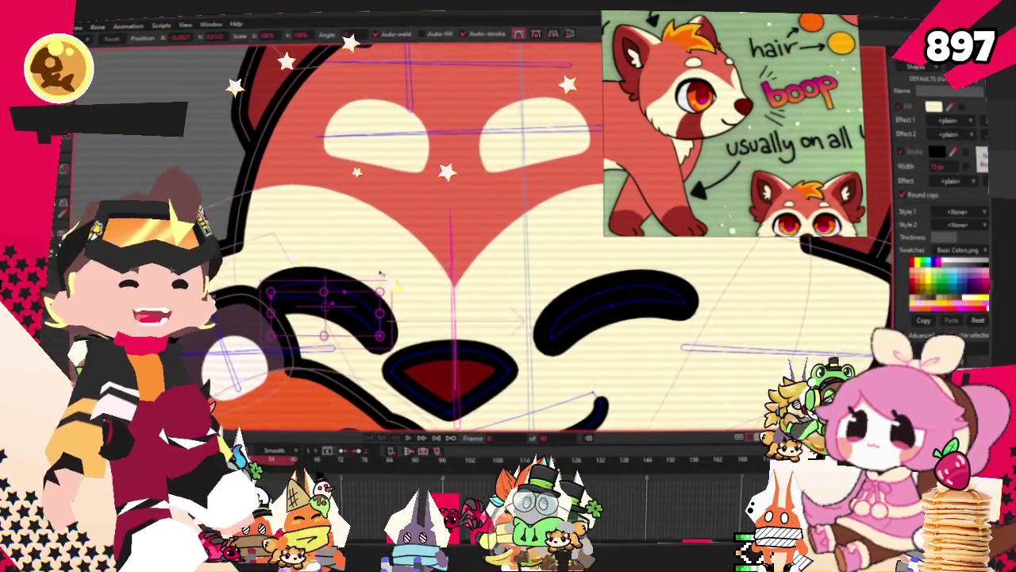
Deselect the eye and pull the cheek outline's corner point up and left
{"action": "scroll", "coordinate": [418, 289], "scroll_direction": "down", "scroll_amount": 3}
{"action": "scroll", "coordinate": [371, 272], "scroll_direction": "up", "scroll_amount": 3}
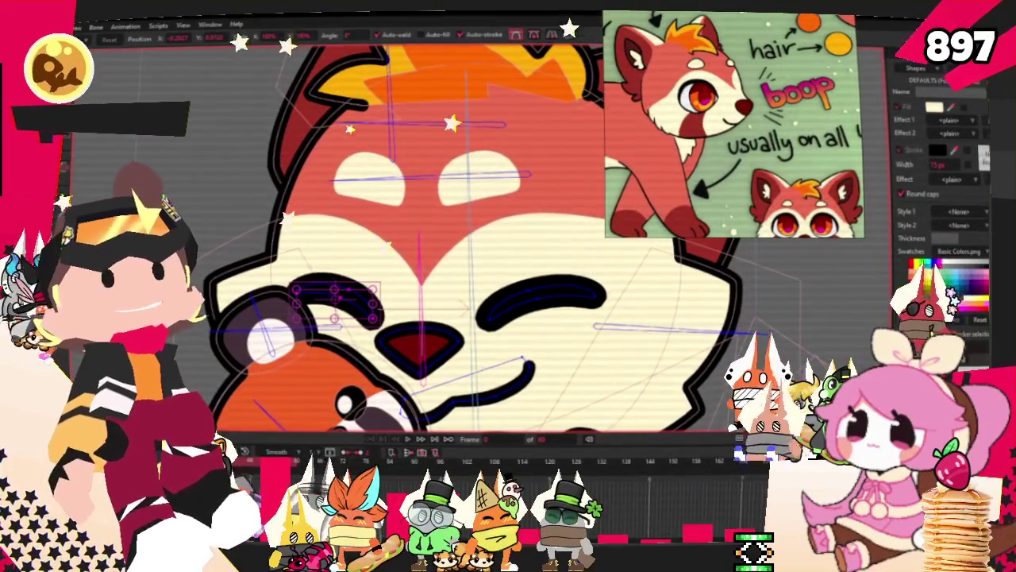
{"action": "key", "text": "m"}
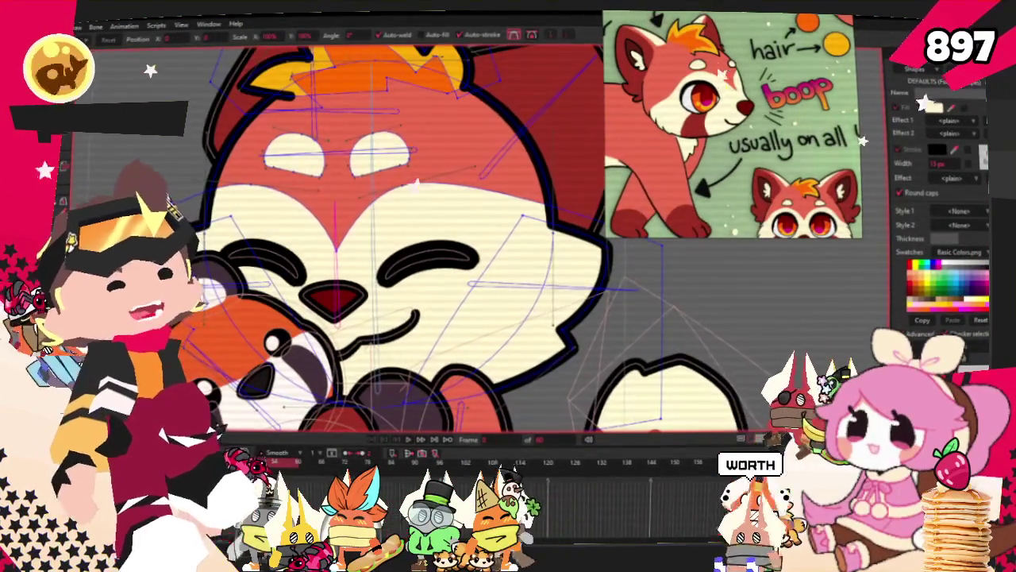
{"action": "scroll", "coordinate": [413, 275], "scroll_direction": "up", "scroll_amount": 2}
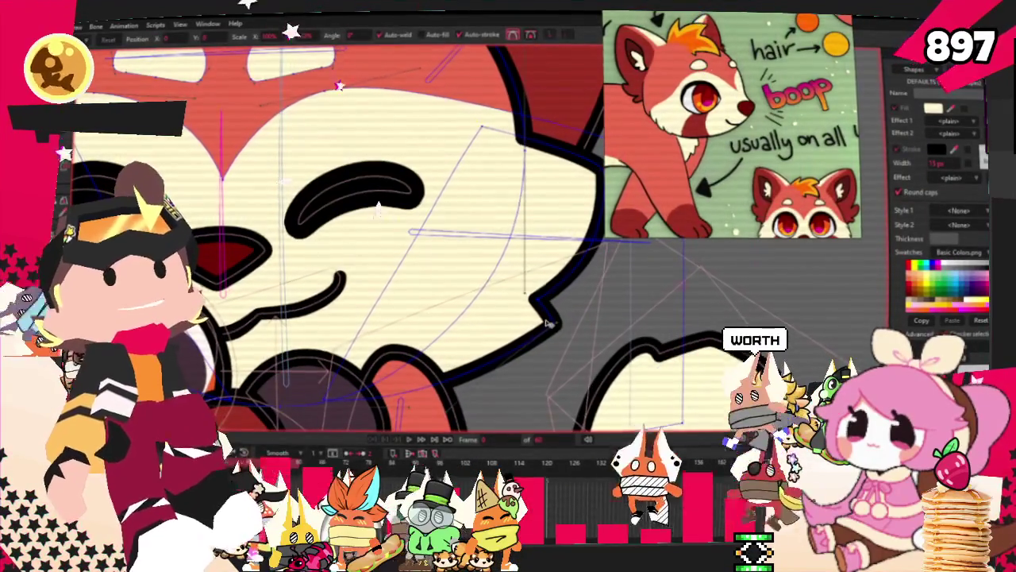
{"action": "left_click_drag", "start_coordinate": [554, 328], "coordinate": [504, 312]}
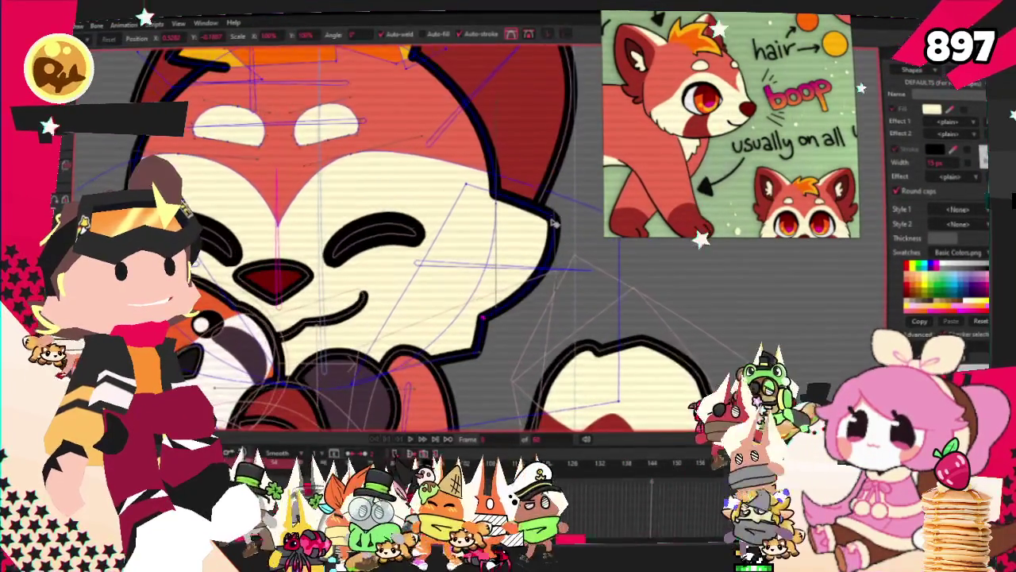
{"action": "scroll", "coordinate": [502, 315], "scroll_direction": "up", "scroll_amount": 1}
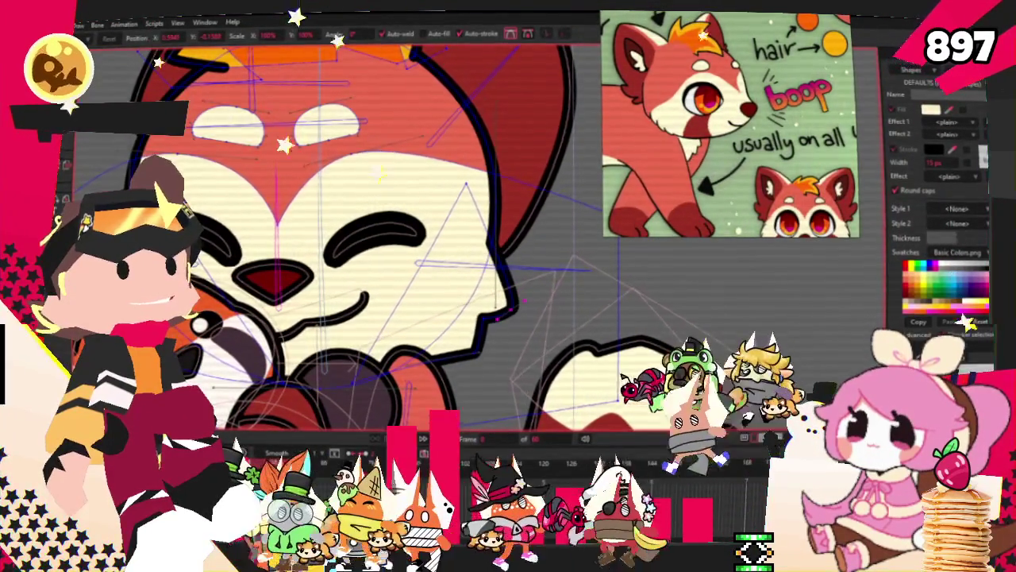
Pull the lower-right cheek outline vertex downward, undoing a stray upward move
{"action": "scroll", "coordinate": [557, 235], "scroll_direction": "up", "scroll_amount": 2}
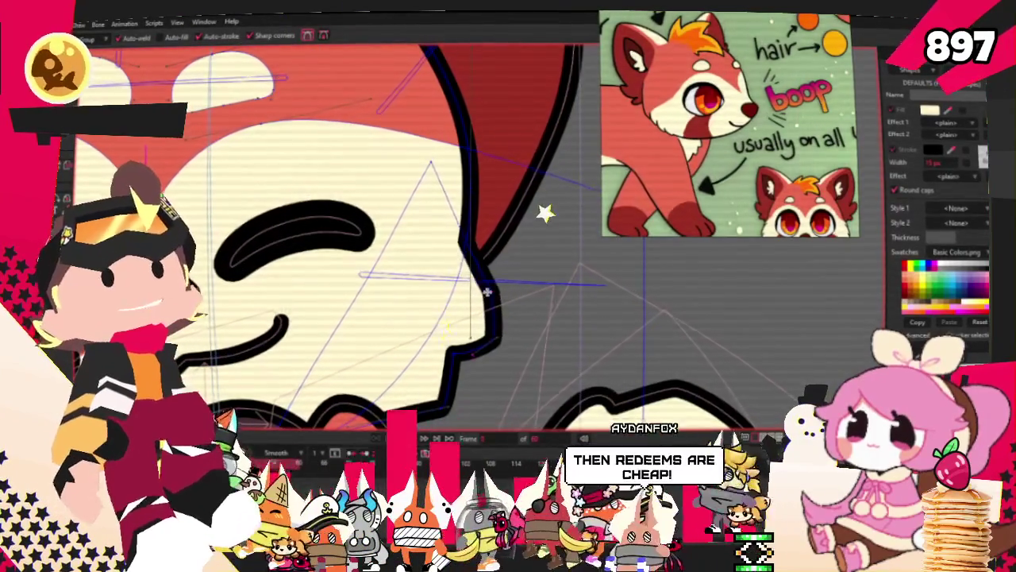
{"action": "scroll", "coordinate": [519, 252], "scroll_direction": "down", "scroll_amount": 1}
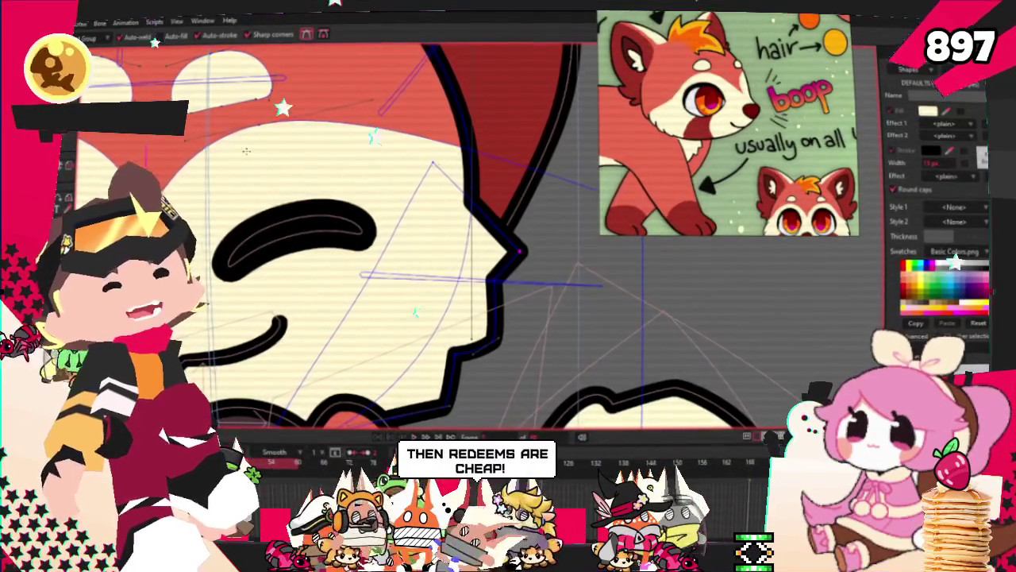
{"action": "key", "text": "c"}
{"action": "scroll", "coordinate": [674, 296], "scroll_direction": "up", "scroll_amount": 1}
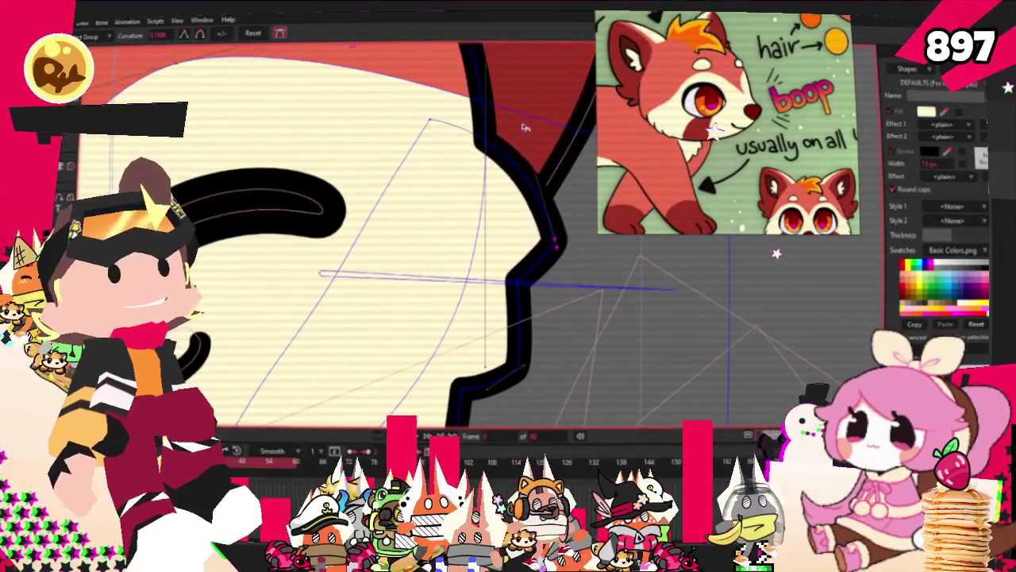
{"action": "scroll", "coordinate": [496, 147], "scroll_direction": "down", "scroll_amount": 1}
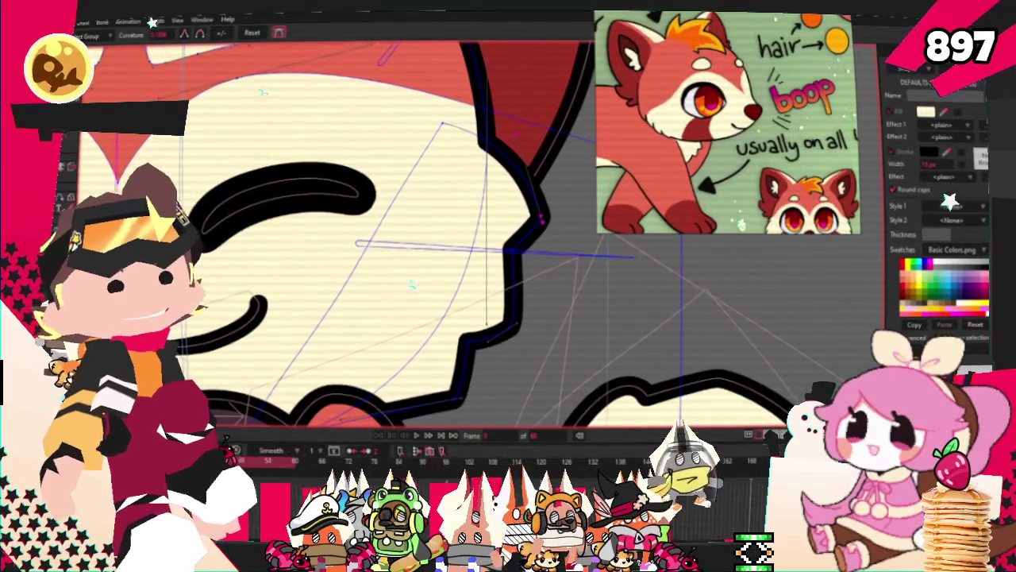
{"action": "key", "text": "t"}
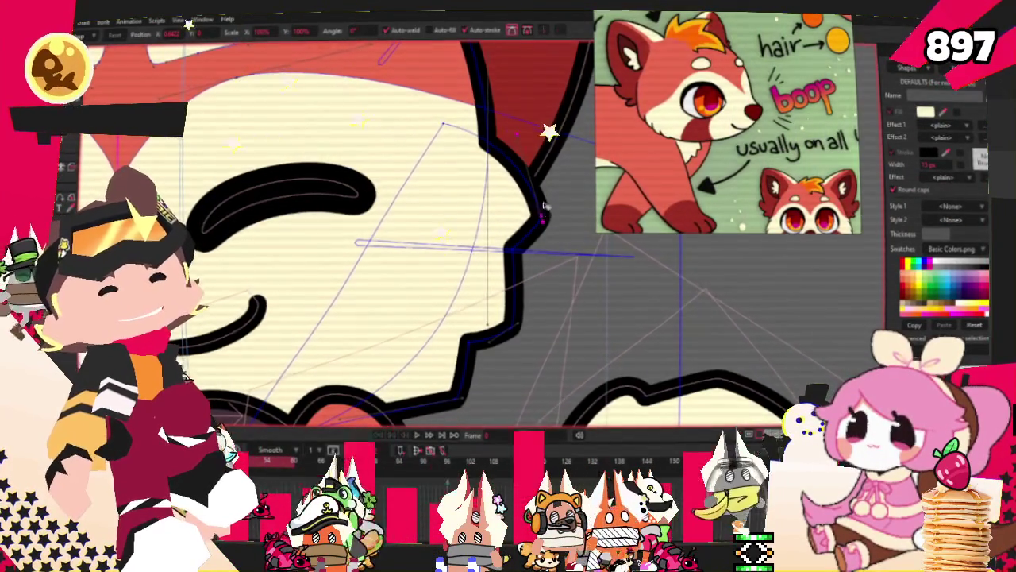
{"action": "left_click_drag", "start_coordinate": [543, 214], "coordinate": [544, 169]}
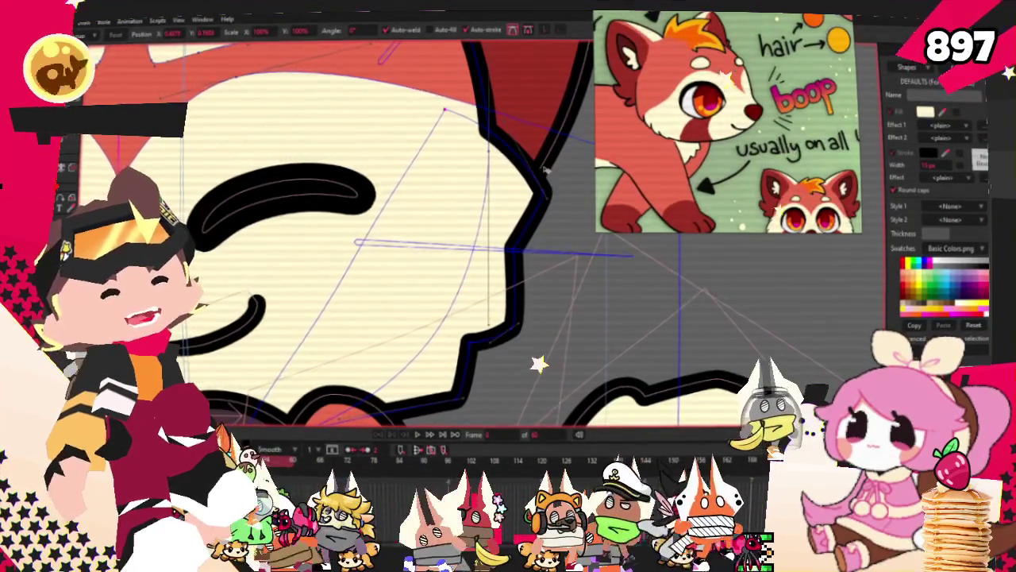
{"action": "key", "text": "ctrl+z"}
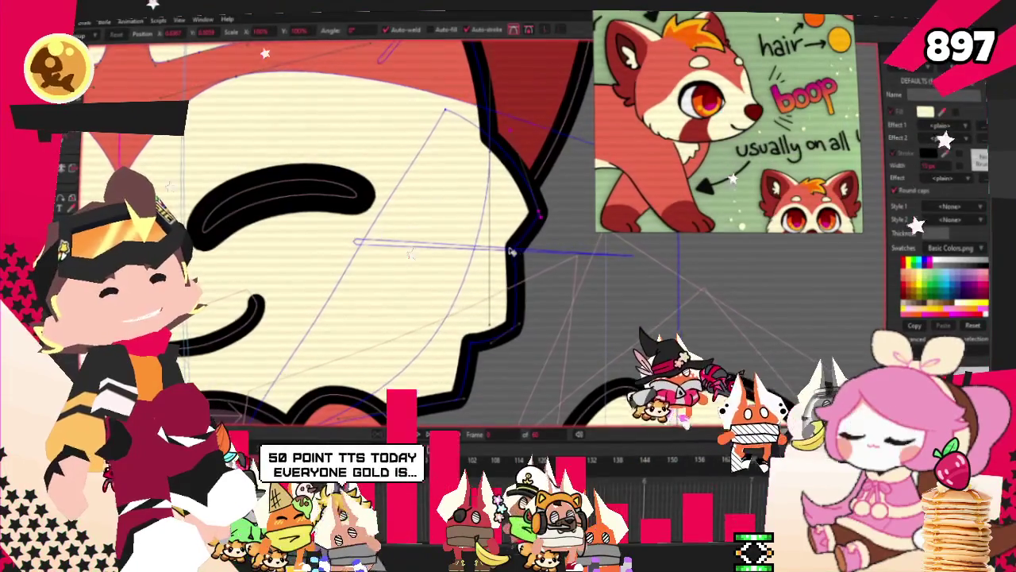
{"action": "left_click_drag", "start_coordinate": [515, 249], "coordinate": [501, 346]}
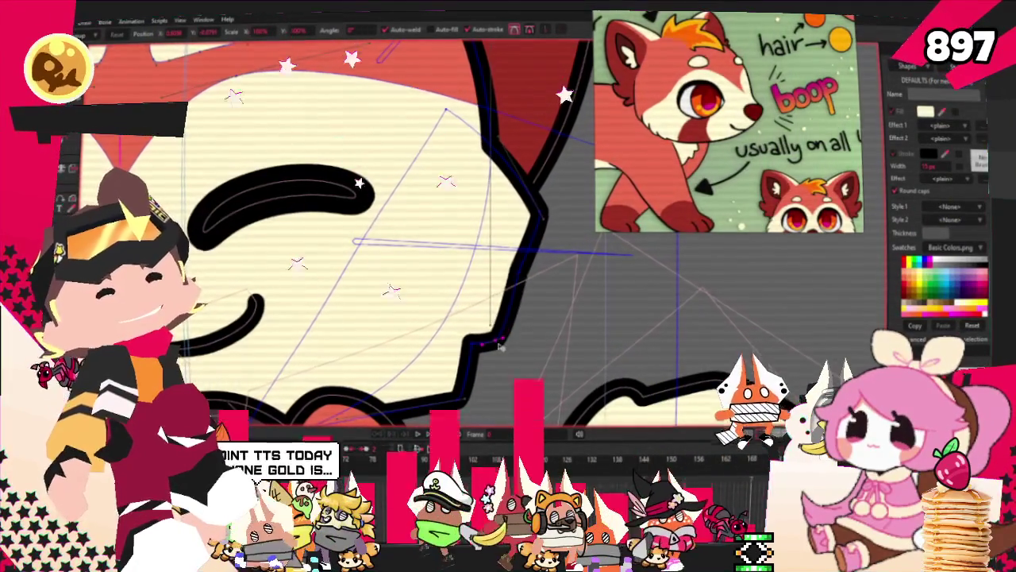
Move the cheek notch vertex up-right and smooth the face outline's lower corner
{"action": "scroll", "coordinate": [500, 346], "scroll_direction": "down", "scroll_amount": 3}
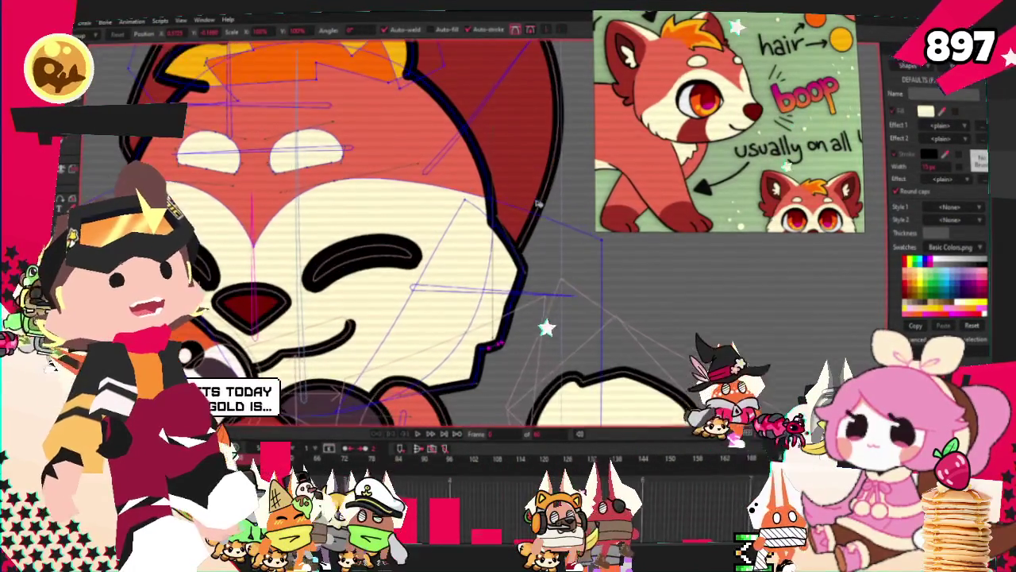
{"action": "scroll", "coordinate": [536, 203], "scroll_direction": "up", "scroll_amount": 1}
{"action": "scroll", "coordinate": [532, 198], "scroll_direction": "up", "scroll_amount": 2}
{"action": "scroll", "coordinate": [522, 193], "scroll_direction": "down", "scroll_amount": 2}
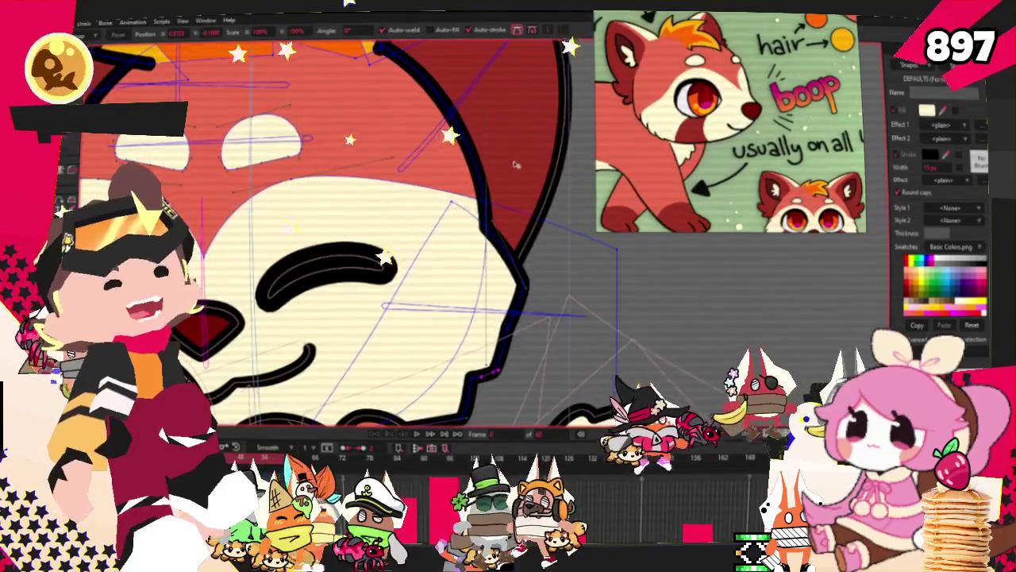
{"action": "scroll", "coordinate": [524, 180], "scroll_direction": "up", "scroll_amount": 2}
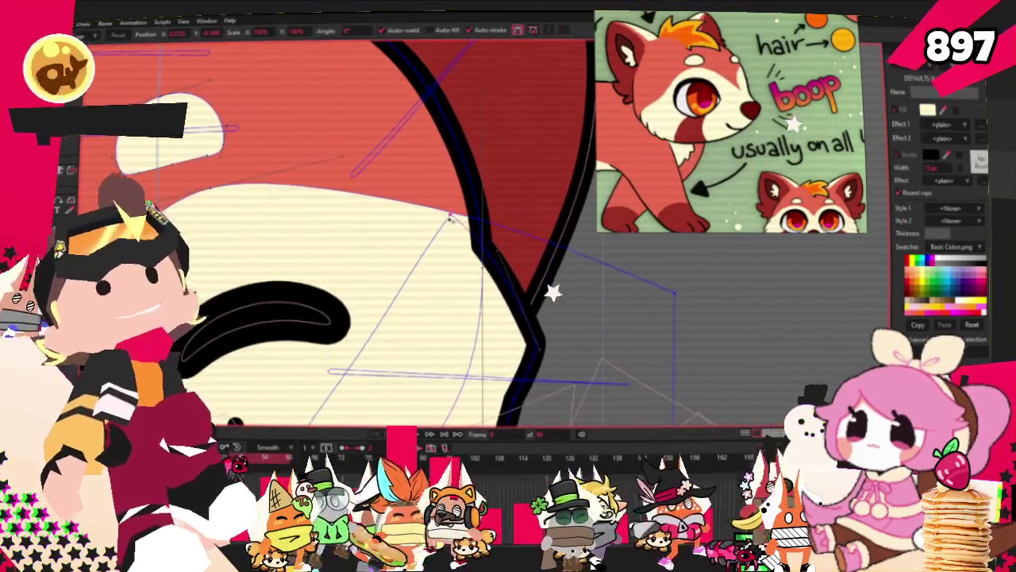
{"action": "scroll", "coordinate": [553, 318], "scroll_direction": "up", "scroll_amount": 1}
{"action": "scroll", "coordinate": [545, 345], "scroll_direction": "down", "scroll_amount": 1}
{"action": "left_click_drag", "start_coordinate": [496, 365], "coordinate": [521, 309]}
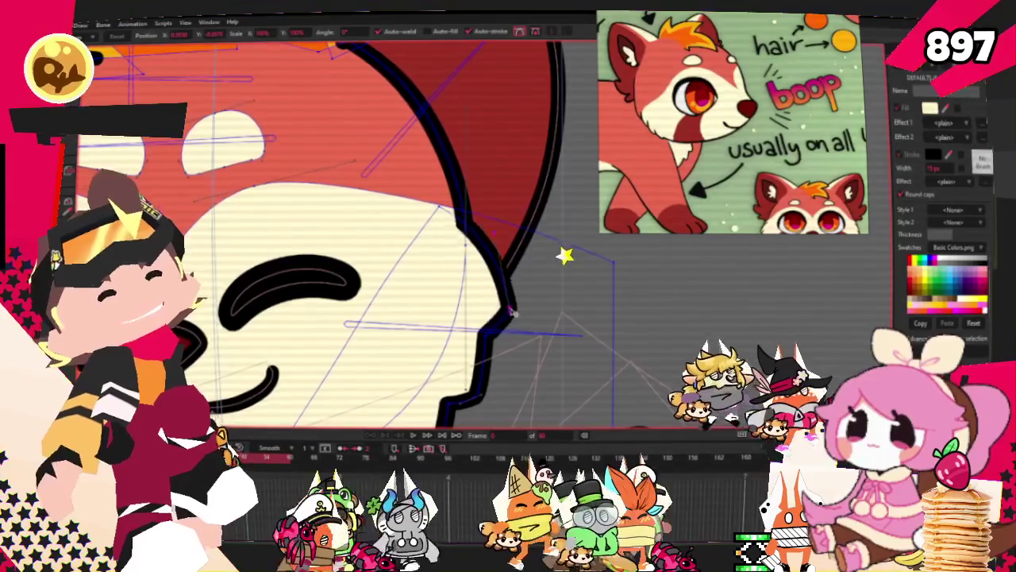
{"action": "scroll", "coordinate": [507, 312], "scroll_direction": "down", "scroll_amount": 2}
{"action": "scroll", "coordinate": [439, 372], "scroll_direction": "up", "scroll_amount": 2}
{"action": "left_click_drag", "start_coordinate": [441, 372], "coordinate": [401, 392]}
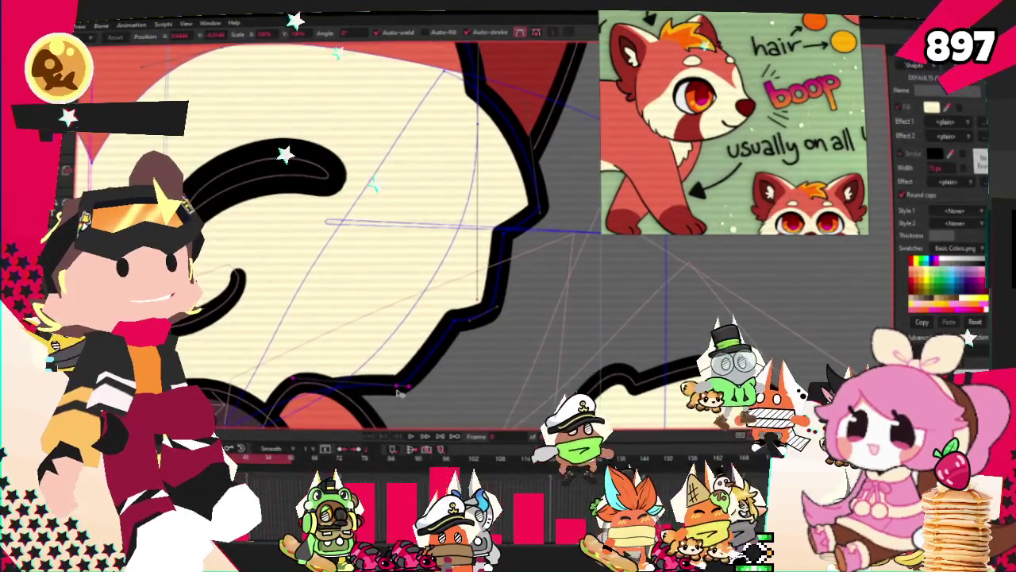
{"action": "scroll", "coordinate": [401, 392], "scroll_direction": "down", "scroll_amount": 2}
{"action": "scroll", "coordinate": [401, 392], "scroll_direction": "down", "scroll_amount": 2}
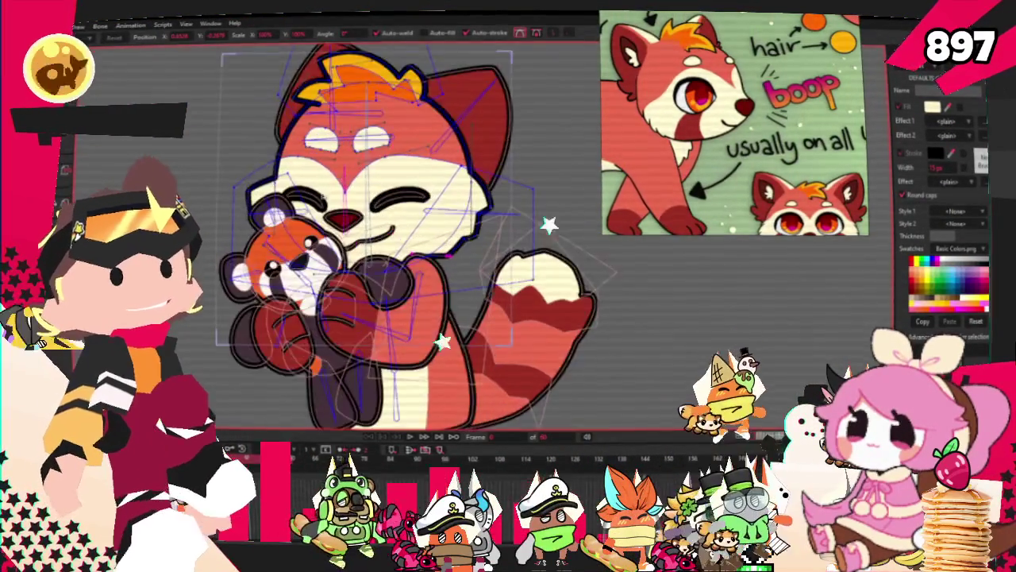
{"action": "scroll", "coordinate": [324, 187], "scroll_direction": "up", "scroll_amount": 2}
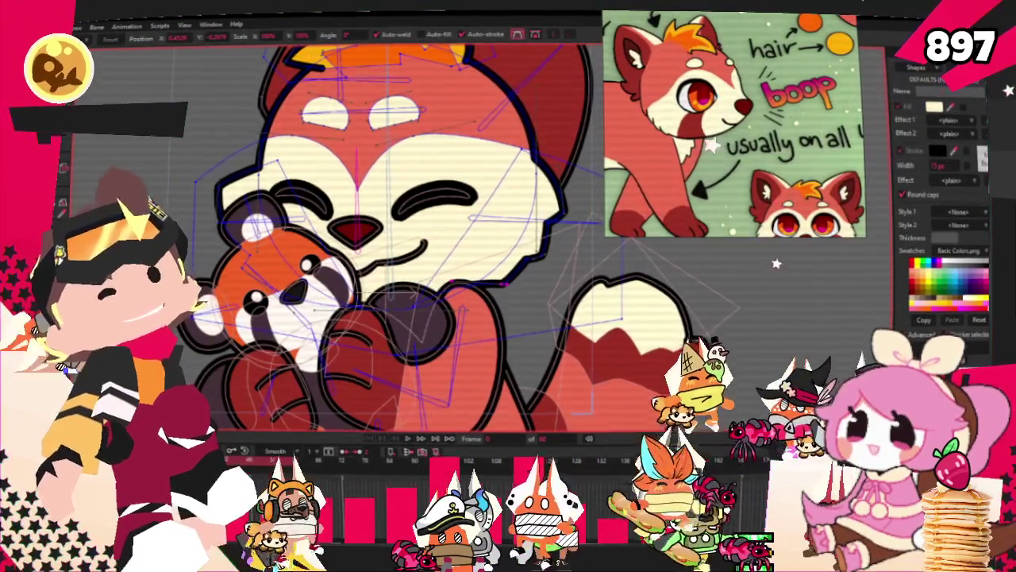
{"action": "scroll", "coordinate": [211, 195], "scroll_direction": "up", "scroll_amount": 2}
{"action": "scroll", "coordinate": [210, 194], "scroll_direction": "up", "scroll_amount": 1}
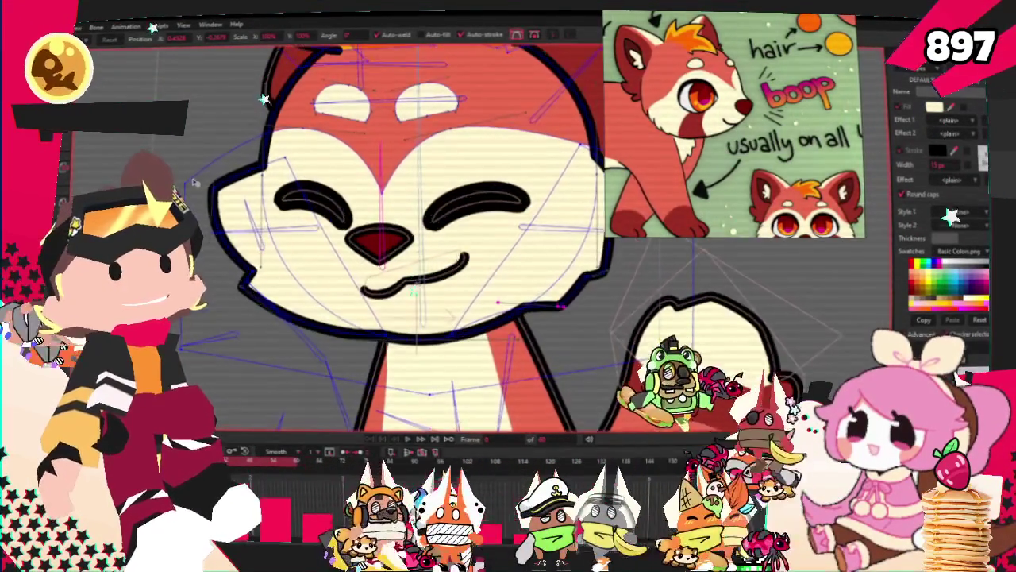
{"action": "scroll", "coordinate": [210, 194], "scroll_direction": "up", "scroll_amount": 1}
{"action": "scroll", "coordinate": [210, 195], "scroll_direction": "up", "scroll_amount": 1}
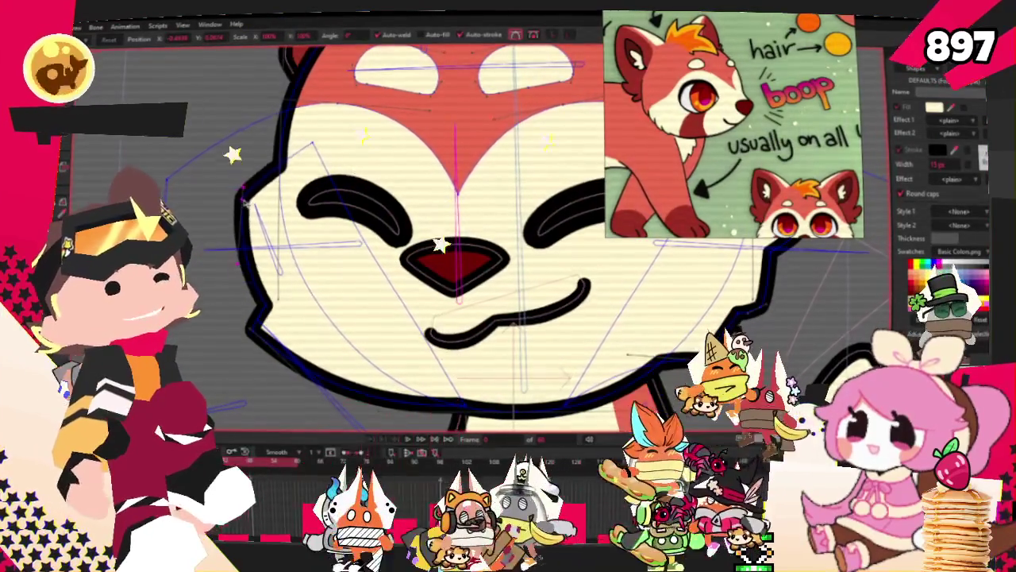
{"action": "scroll", "coordinate": [556, 252], "scroll_direction": "up", "scroll_amount": 1}
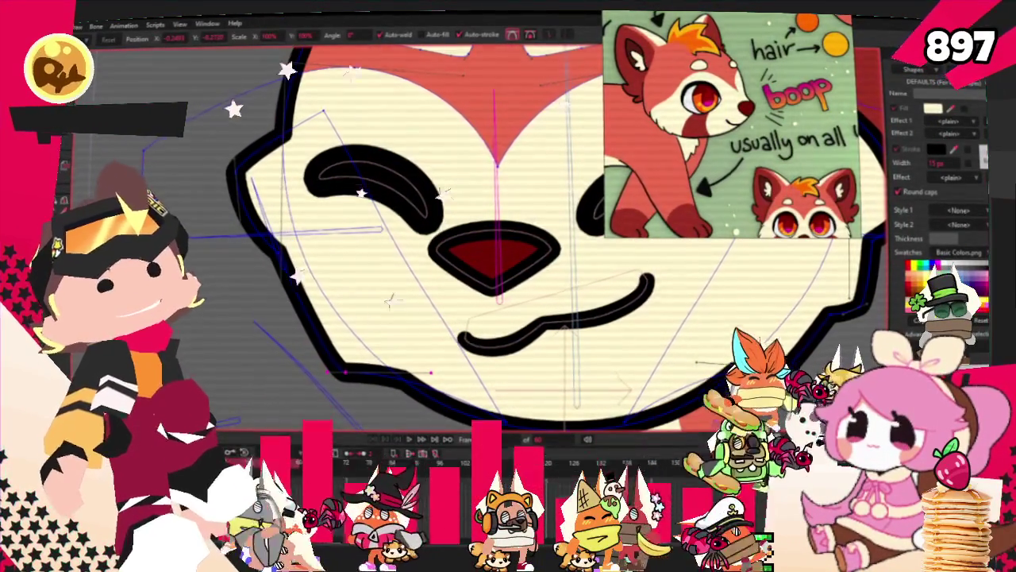
{"action": "key", "text": "a"}
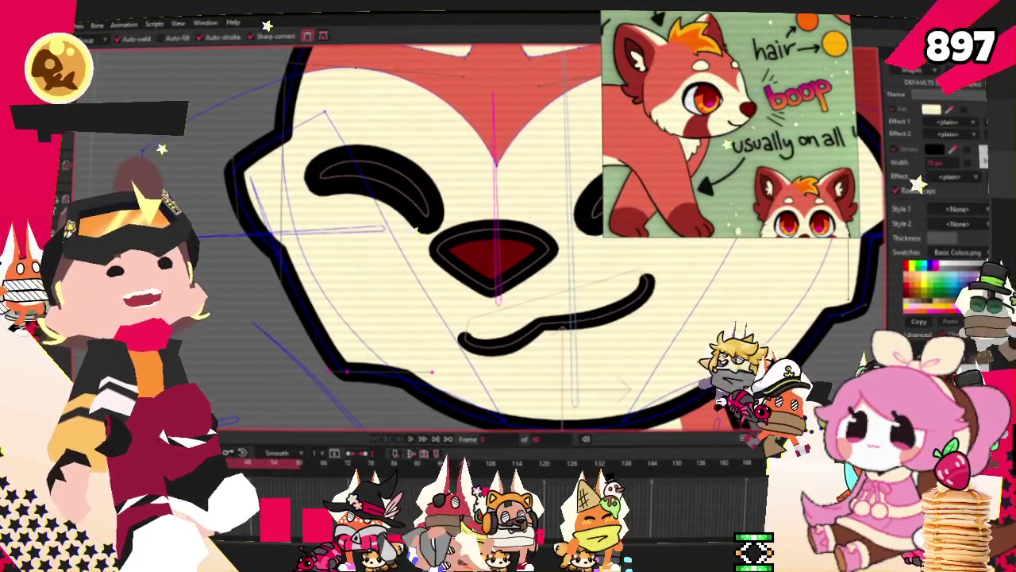
{"action": "scroll", "coordinate": [321, 384], "scroll_direction": "up", "scroll_amount": 2}
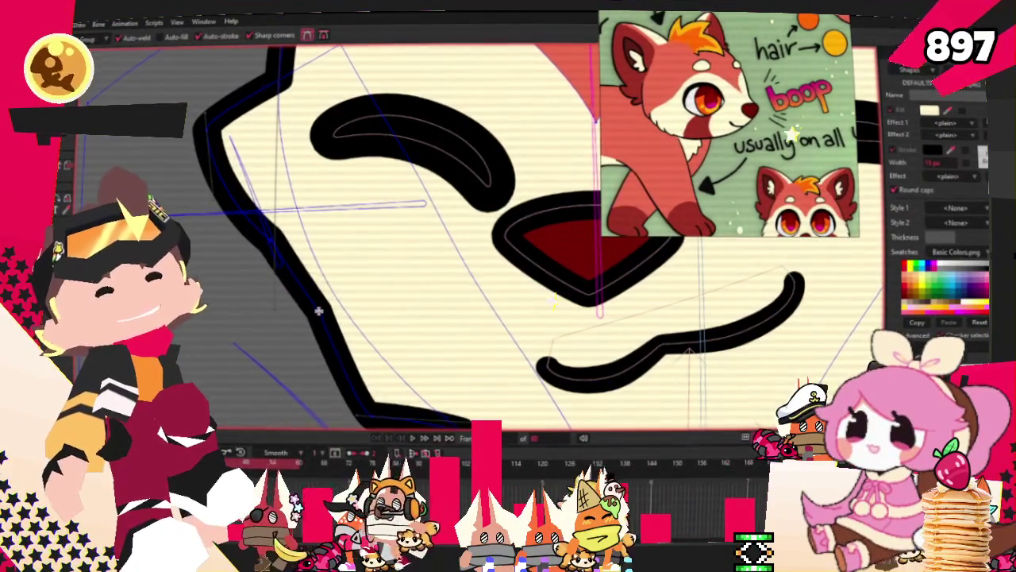
{"action": "scroll", "coordinate": [318, 311], "scroll_direction": "down", "scroll_amount": 2}
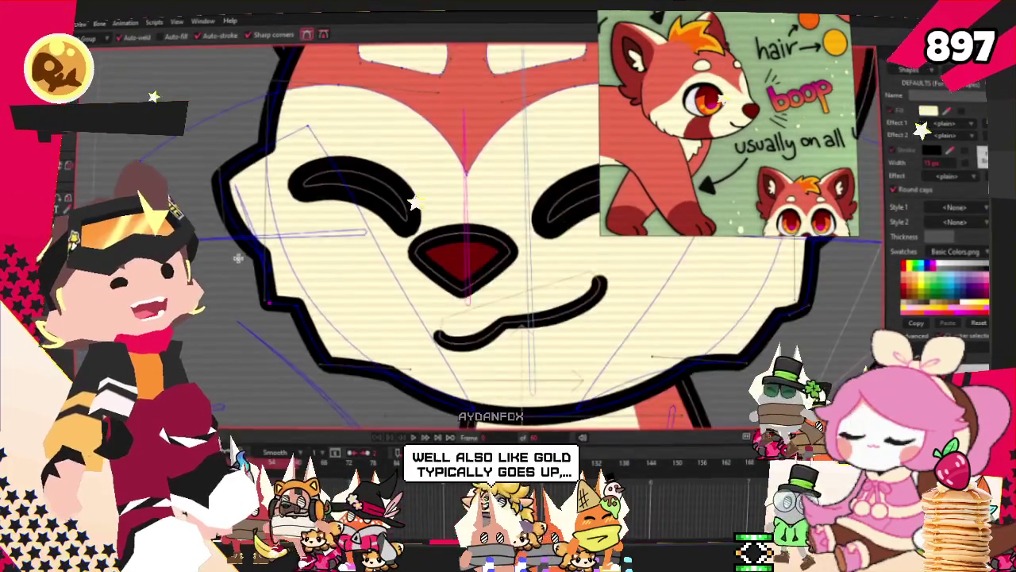
{"action": "scroll", "coordinate": [240, 261], "scroll_direction": "down", "scroll_amount": 2}
{"action": "scroll", "coordinate": [414, 286], "scroll_direction": "up", "scroll_amount": 2}
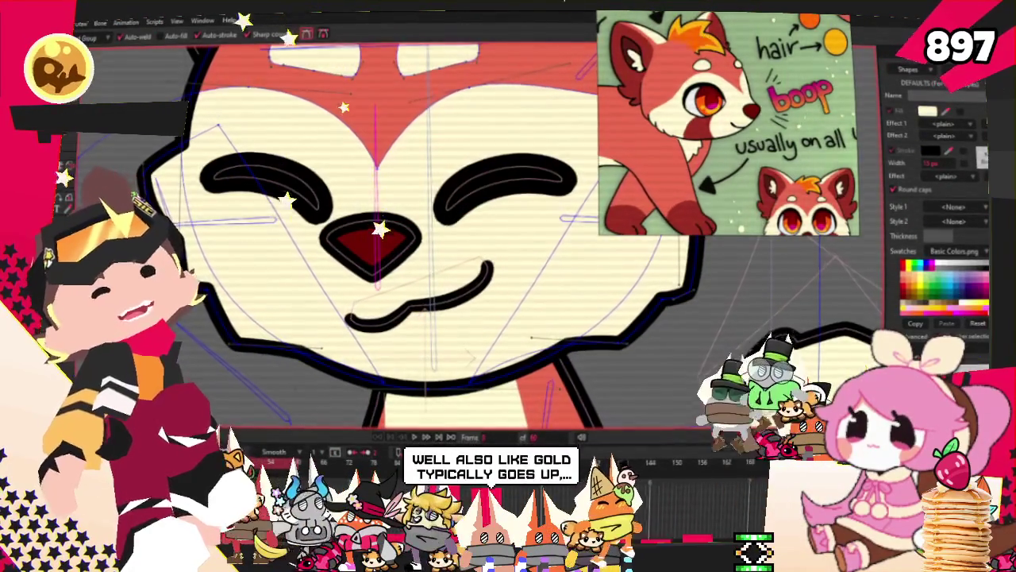
{"action": "scroll", "coordinate": [438, 245], "scroll_direction": "up", "scroll_amount": 2}
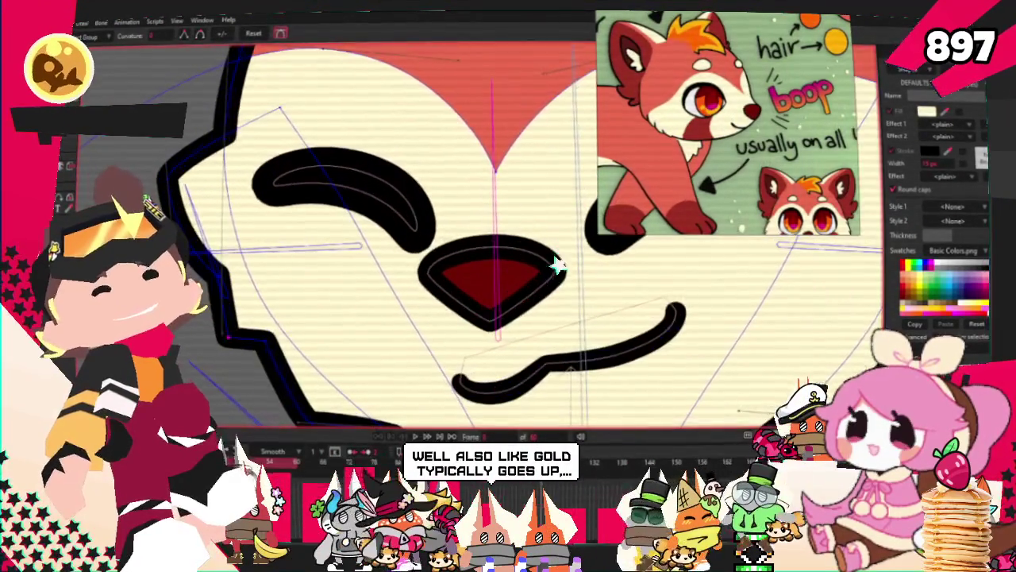
{"action": "scroll", "coordinate": [242, 341], "scroll_direction": "up", "scroll_amount": 2}
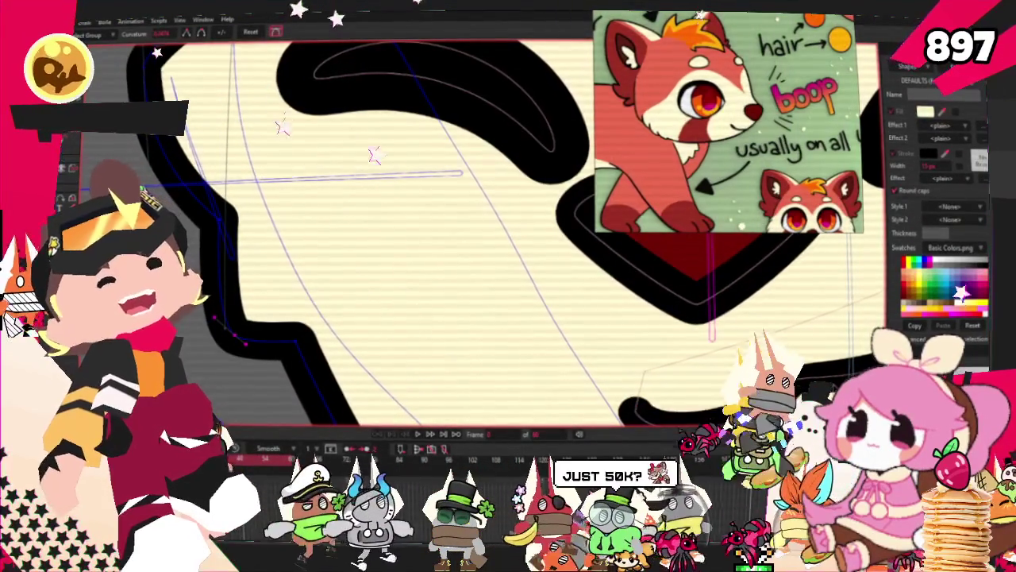
{"action": "scroll", "coordinate": [230, 187], "scroll_direction": "down", "scroll_amount": 5}
{"action": "scroll", "coordinate": [237, 293], "scroll_direction": "up", "scroll_amount": 1}
{"action": "scroll", "coordinate": [236, 293], "scroll_direction": "up", "scroll_amount": 2}
{"action": "scroll", "coordinate": [236, 294], "scroll_direction": "up", "scroll_amount": 2}
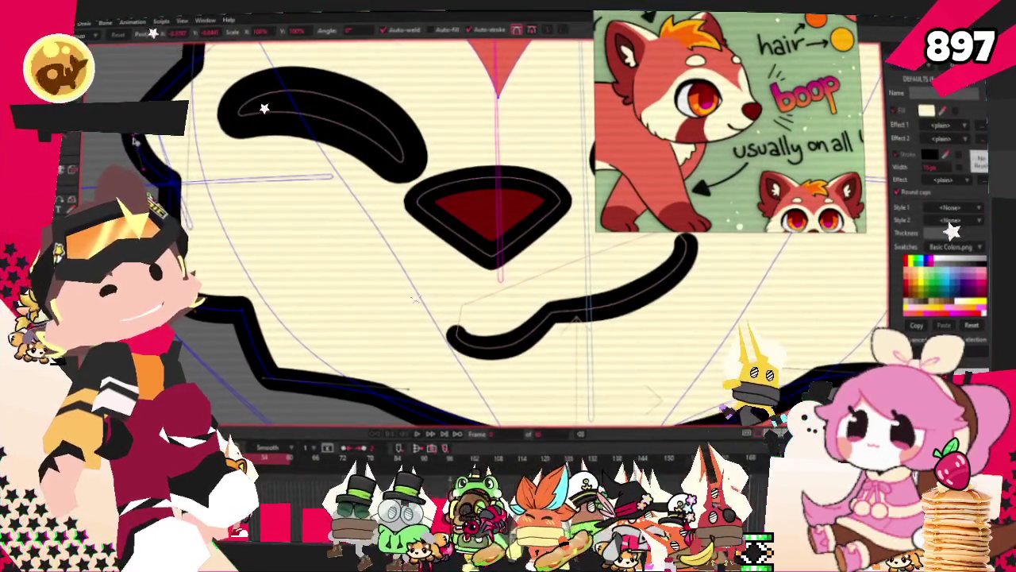
{"action": "scroll", "coordinate": [199, 103], "scroll_direction": "down", "scroll_amount": 1}
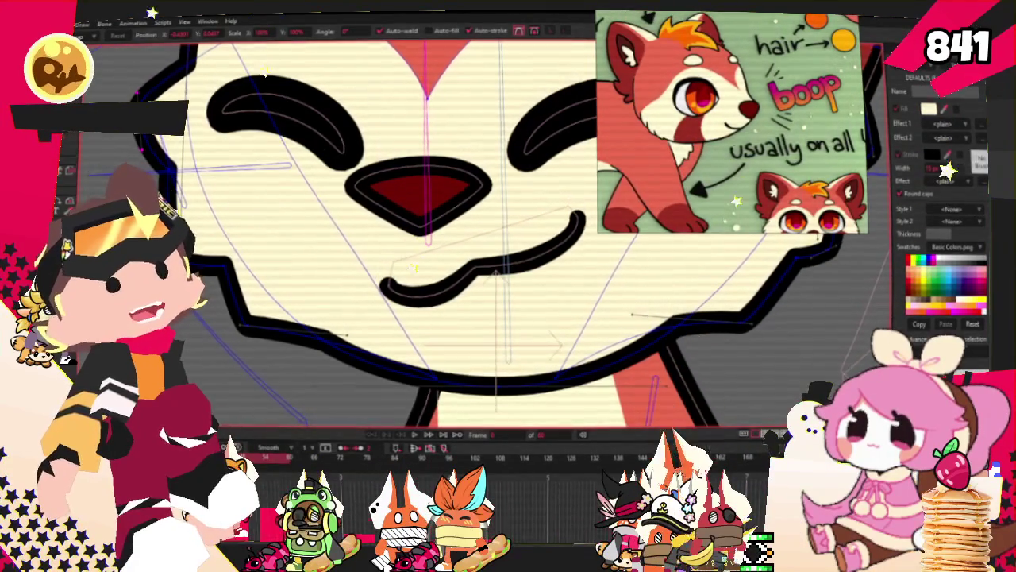
{"action": "scroll", "coordinate": [263, 357], "scroll_direction": "down", "scroll_amount": 2}
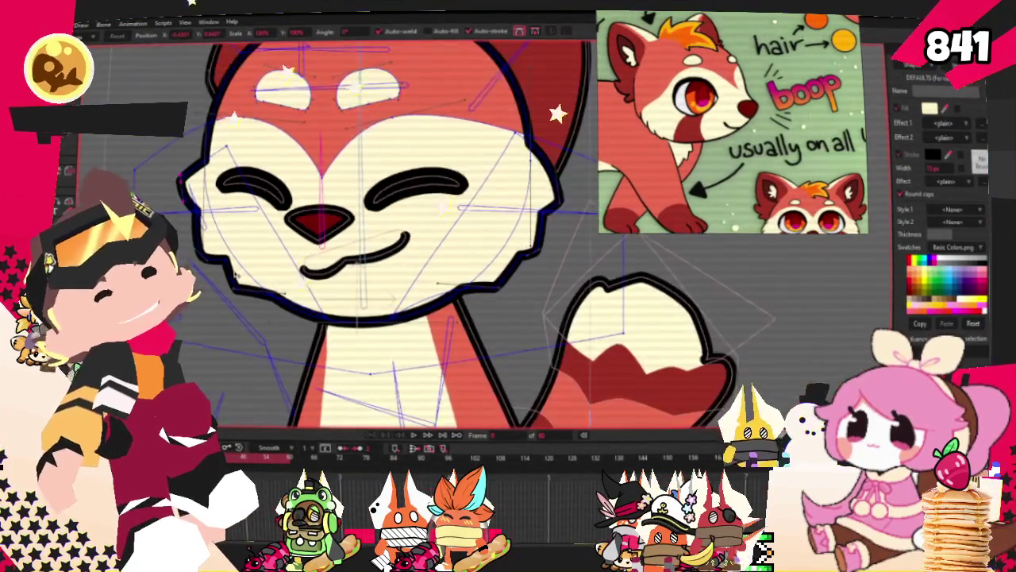
{"action": "scroll", "coordinate": [262, 356], "scroll_direction": "up", "scroll_amount": 1}
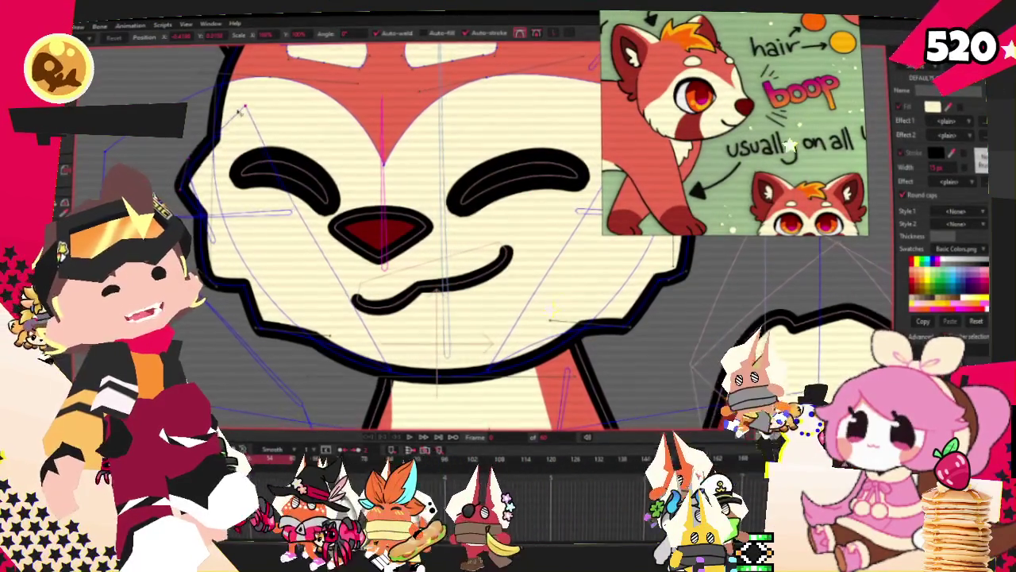
{"action": "scroll", "coordinate": [540, 363], "scroll_direction": "down", "scroll_amount": 2}
{"action": "scroll", "coordinate": [540, 364], "scroll_direction": "up", "scroll_amount": 3}
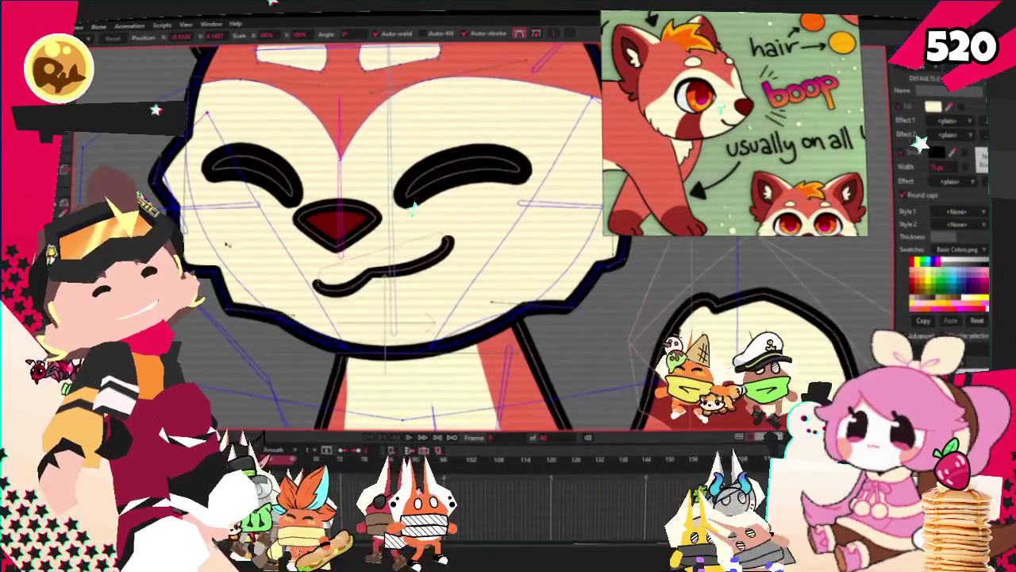
{"action": "scroll", "coordinate": [508, 239], "scroll_direction": "up", "scroll_amount": 2}
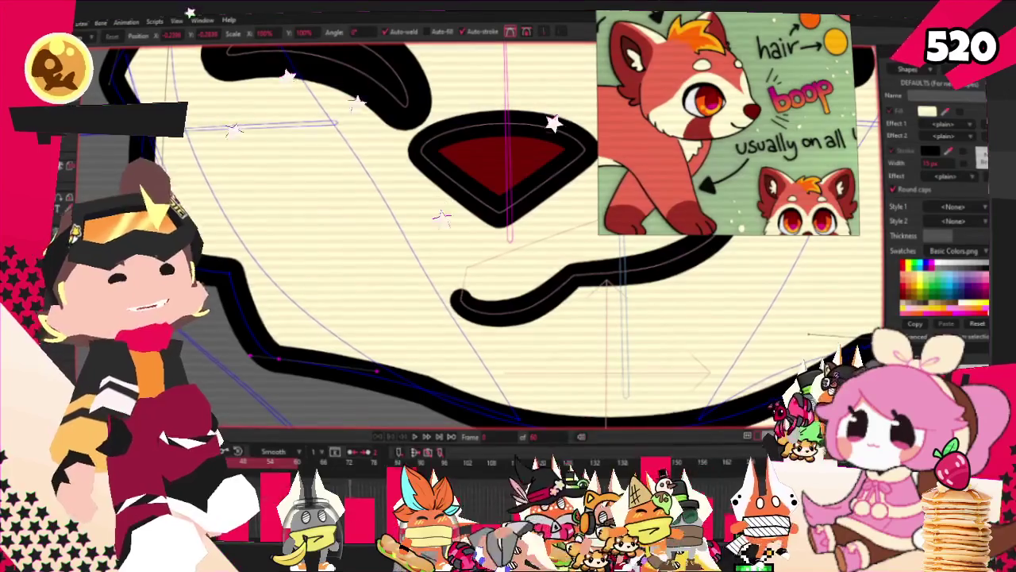
{"action": "scroll", "coordinate": [476, 238], "scroll_direction": "down", "scroll_amount": 5}
{"action": "scroll", "coordinate": [465, 158], "scroll_direction": "up", "scroll_amount": 2}
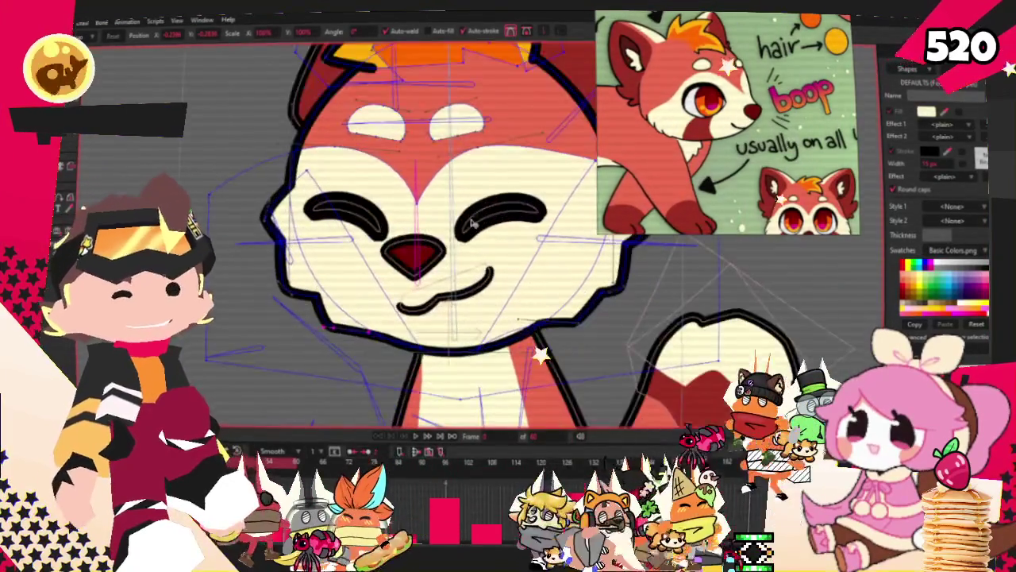
{"action": "scroll", "coordinate": [465, 159], "scroll_direction": "up", "scroll_amount": 1}
{"action": "scroll", "coordinate": [467, 175], "scroll_direction": "up", "scroll_amount": 2}
{"action": "scroll", "coordinate": [468, 195], "scroll_direction": "up", "scroll_amount": 3}
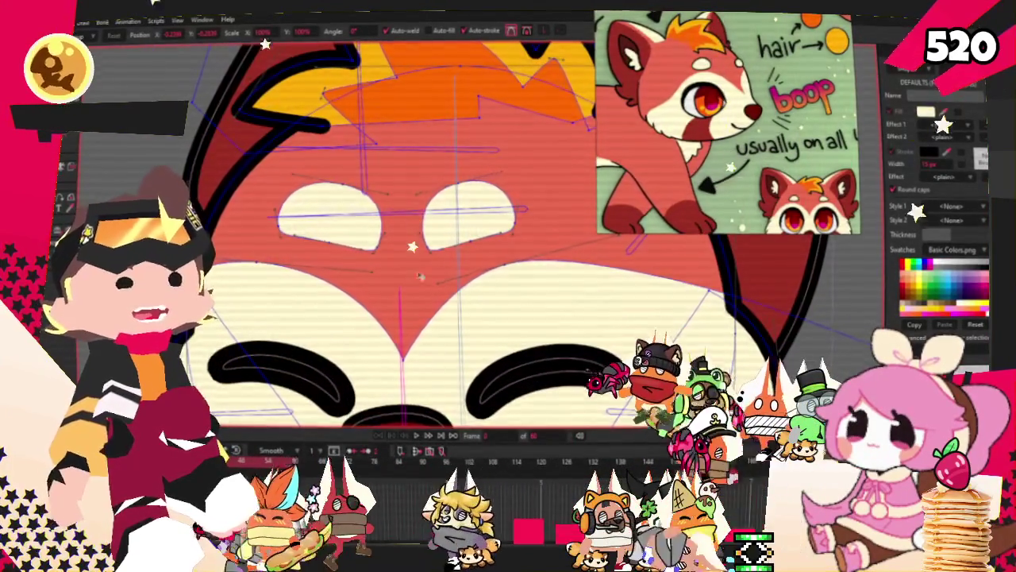
{"action": "scroll", "coordinate": [382, 262], "scroll_direction": "up", "scroll_amount": 2}
{"action": "left_click", "coordinate": [333, 195]}
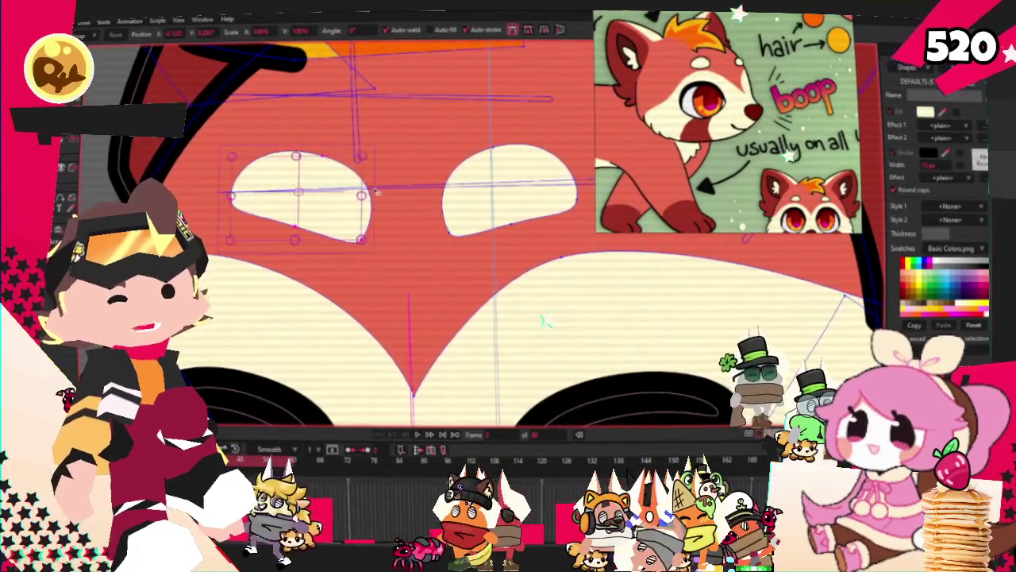
{"action": "key", "text": "ctrl+z"}
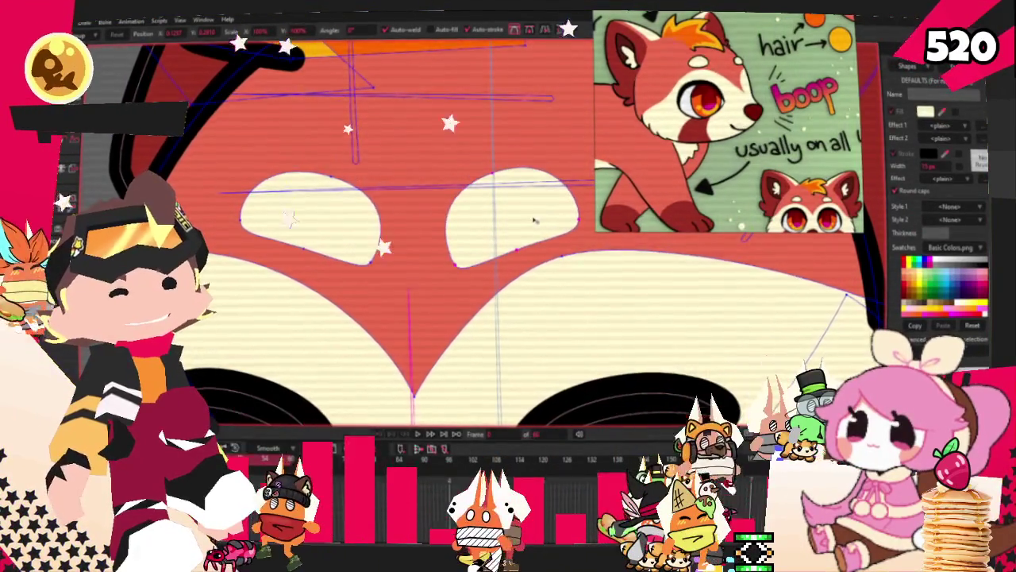
{"action": "scroll", "coordinate": [532, 210], "scroll_direction": "down", "scroll_amount": 2}
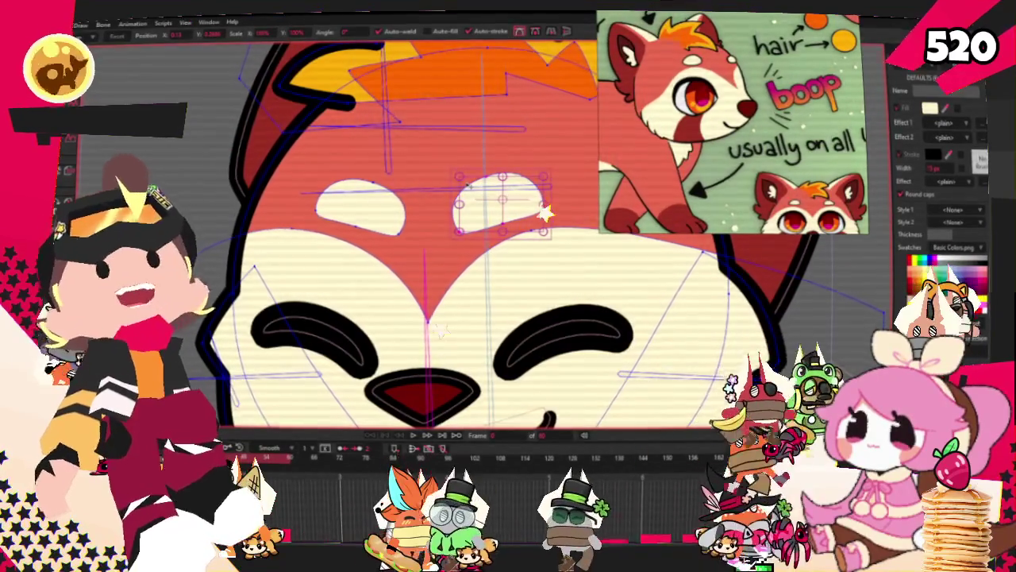
{"action": "scroll", "coordinate": [343, 242], "scroll_direction": "down", "scroll_amount": 3}
{"action": "scroll", "coordinate": [343, 243], "scroll_direction": "down", "scroll_amount": 2}
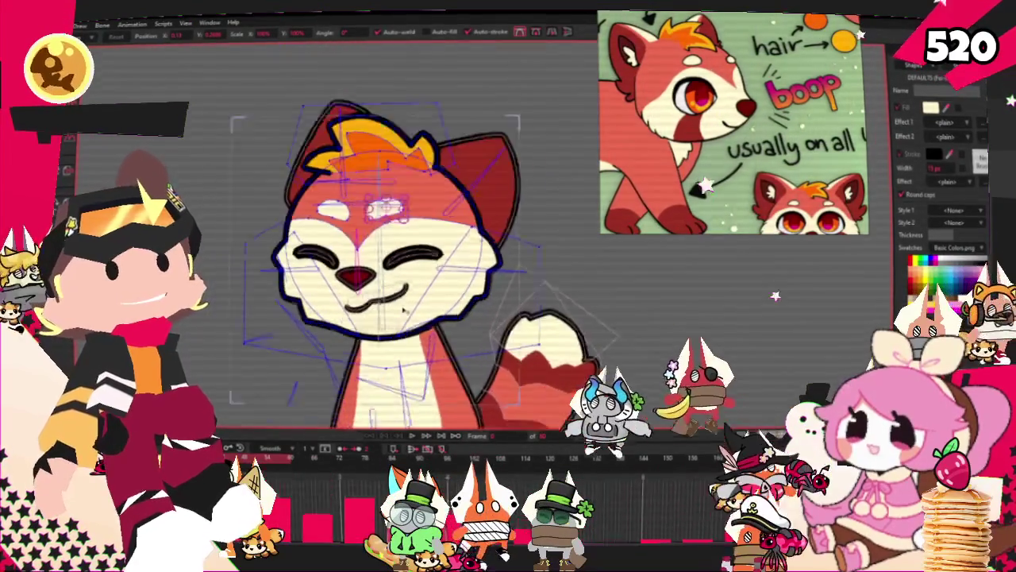
{"action": "scroll", "coordinate": [343, 242], "scroll_direction": "up", "scroll_amount": 4}
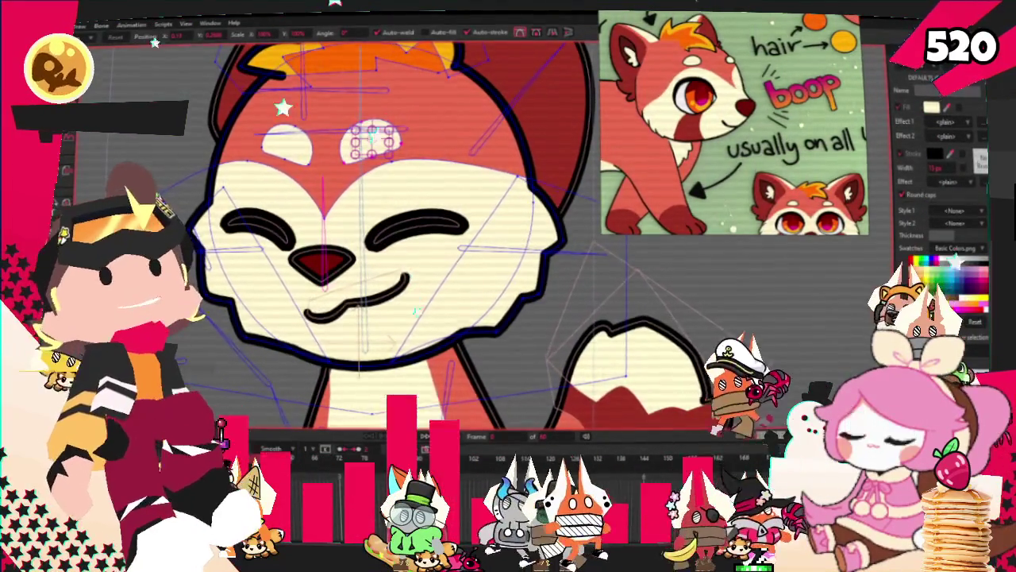
{"action": "key", "text": "e"}
{"action": "scroll", "coordinate": [557, 316], "scroll_direction": "up", "scroll_amount": 1}
Draw an oval over the right cheek and give it a red fill
{"action": "scroll", "coordinate": [557, 316], "scroll_direction": "up", "scroll_amount": 1}
{"action": "left_click_drag", "start_coordinate": [321, 192], "coordinate": [449, 377]}
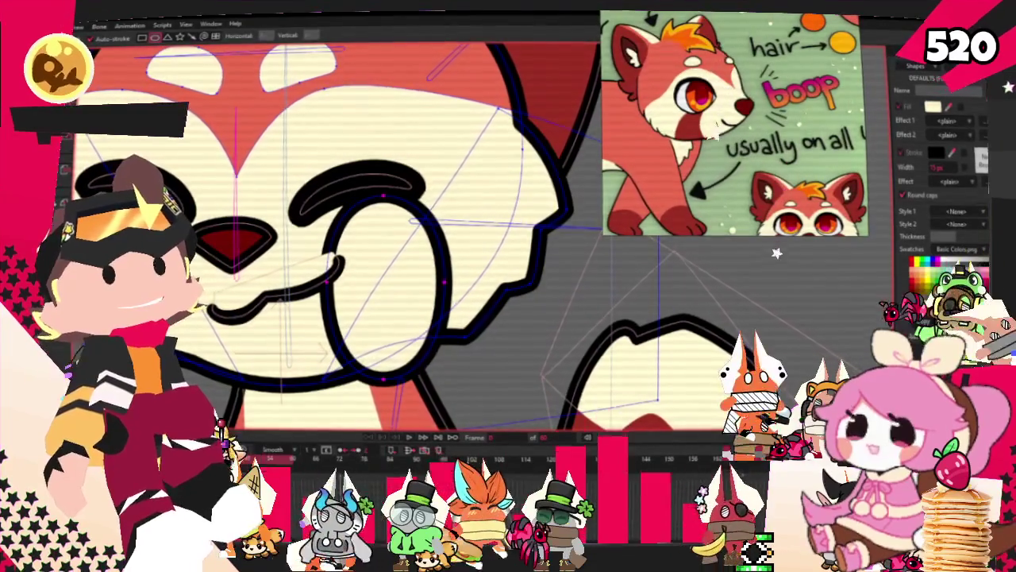
{"action": "key", "text": "q"}
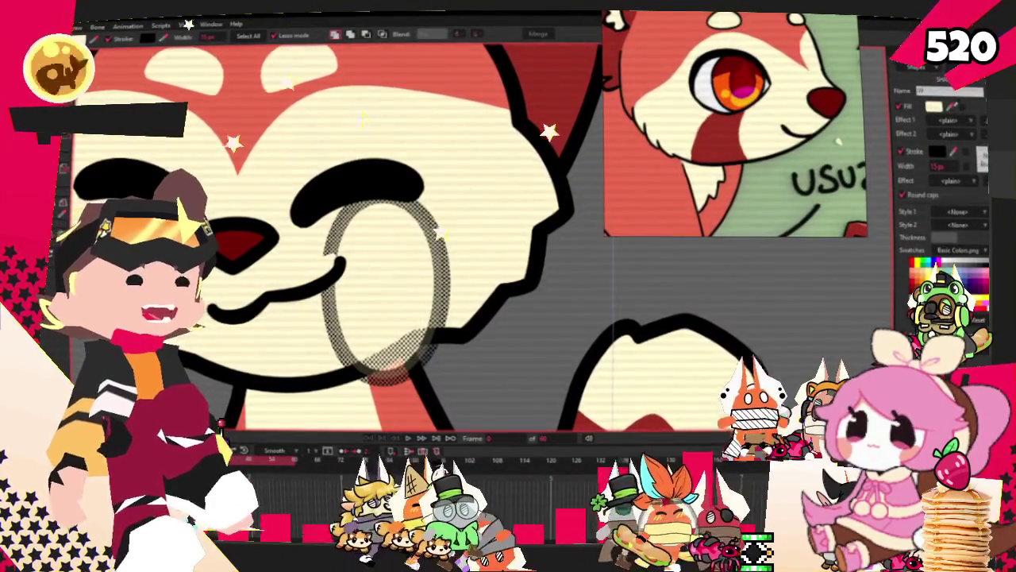
{"action": "left_click", "coordinate": [533, 189]}
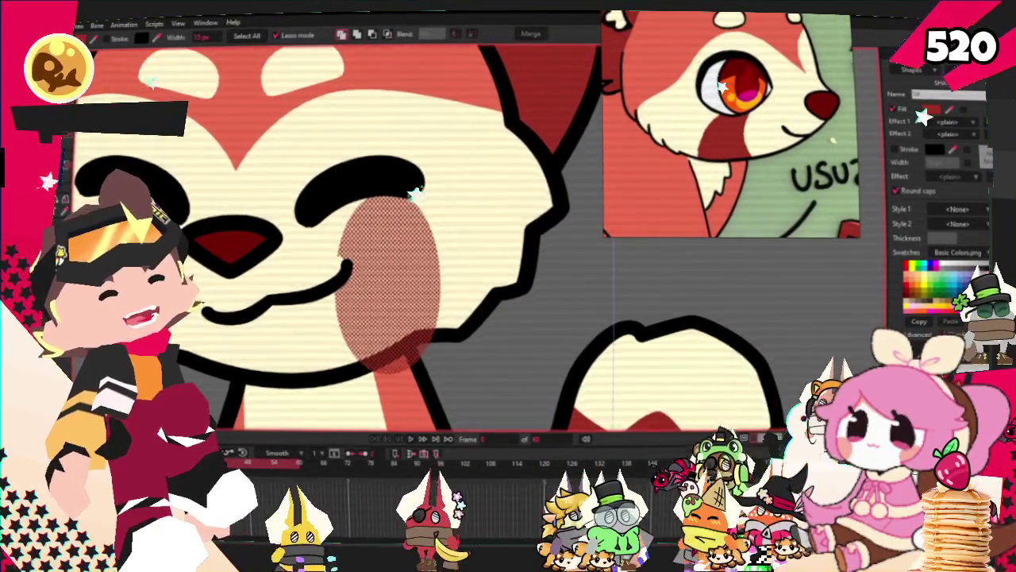
Lower the cheek oval in the stacking order beneath the head fill shape
{"action": "scroll", "coordinate": [365, 59], "scroll_direction": "down", "scroll_amount": 5}
{"action": "scroll", "coordinate": [417, 77], "scroll_direction": "up", "scroll_amount": 5}
{"action": "left_click", "coordinate": [417, 77]}
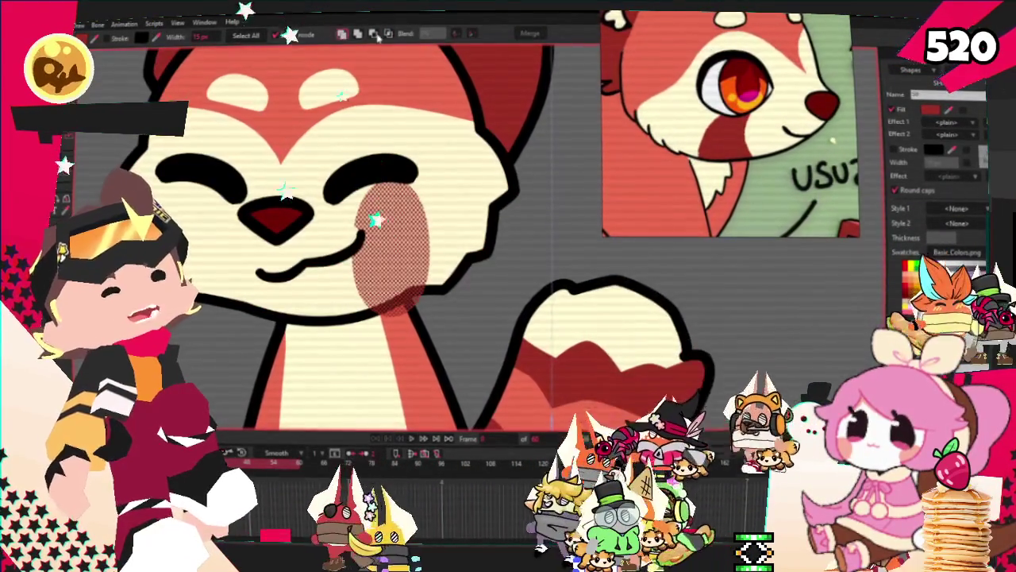
{"action": "left_click", "coordinate": [531, 165]}
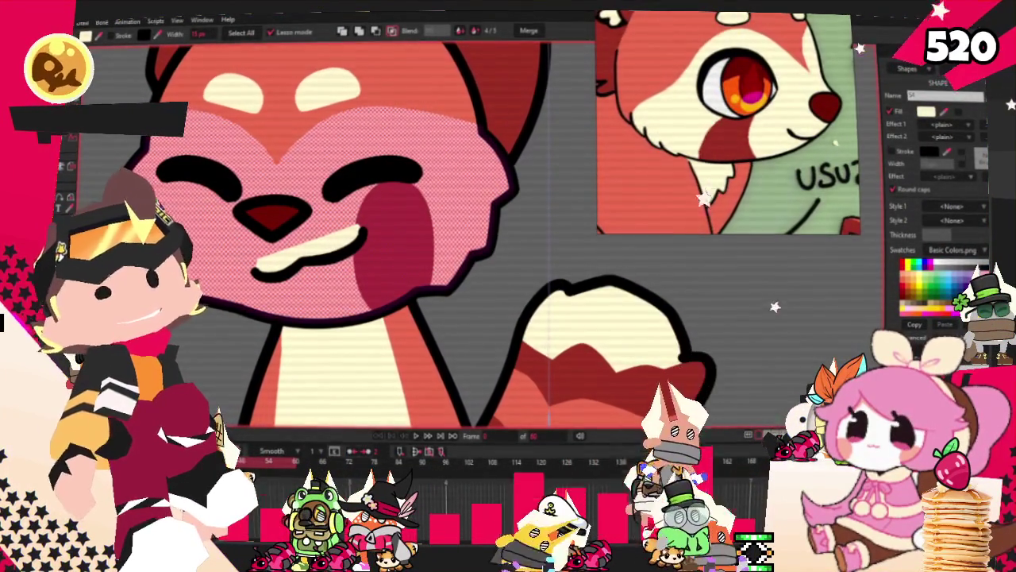
{"action": "key", "text": "t"}
{"action": "scroll", "coordinate": [333, 243], "scroll_direction": "up", "scroll_amount": 2}
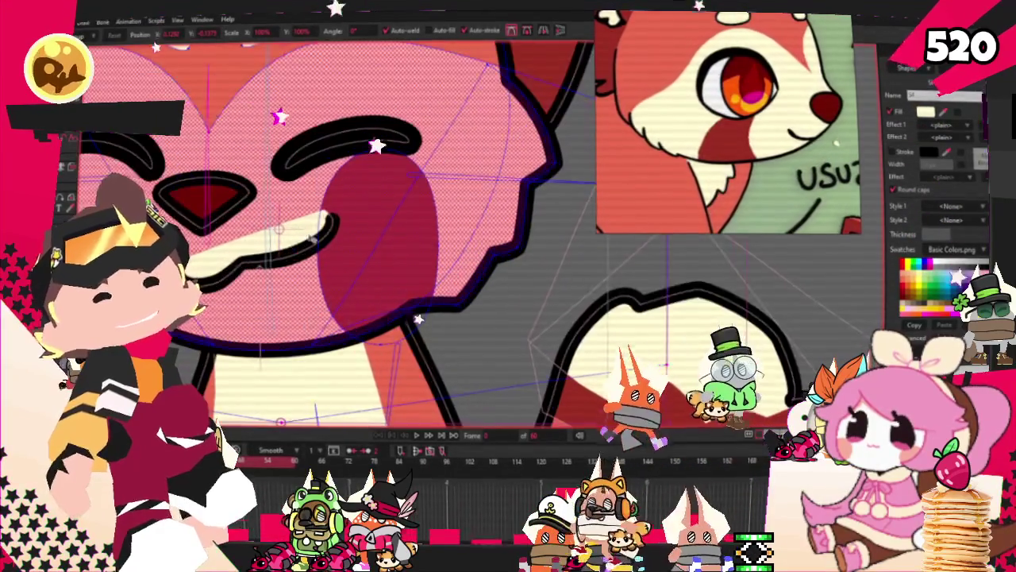
Drag the cheek oval's points outward toward the face edge into a curved crescent
{"action": "left_click", "coordinate": [320, 248]}
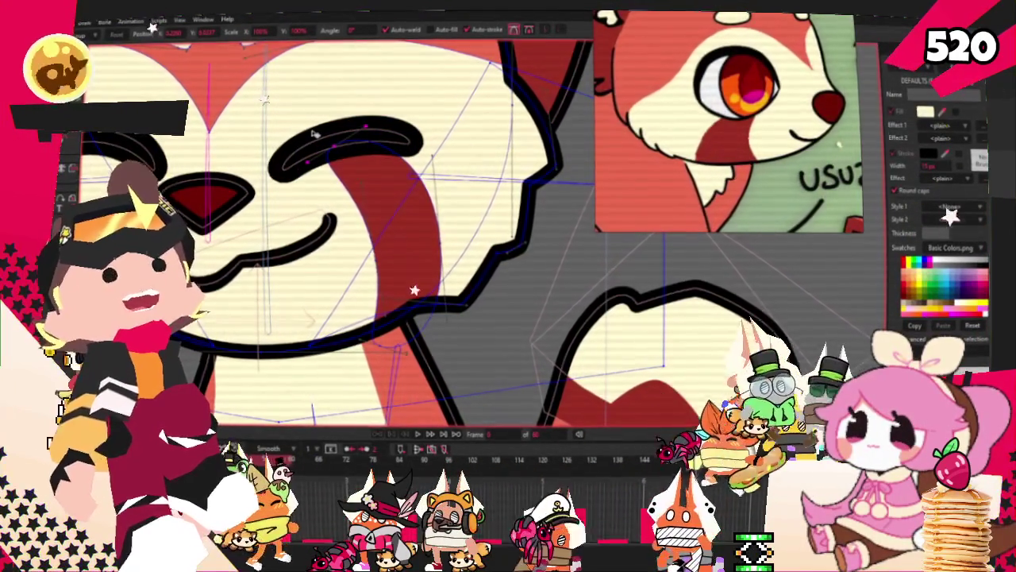
{"action": "scroll", "coordinate": [314, 134], "scroll_direction": "down", "scroll_amount": 3}
{"action": "scroll", "coordinate": [458, 237], "scroll_direction": "up", "scroll_amount": 3}
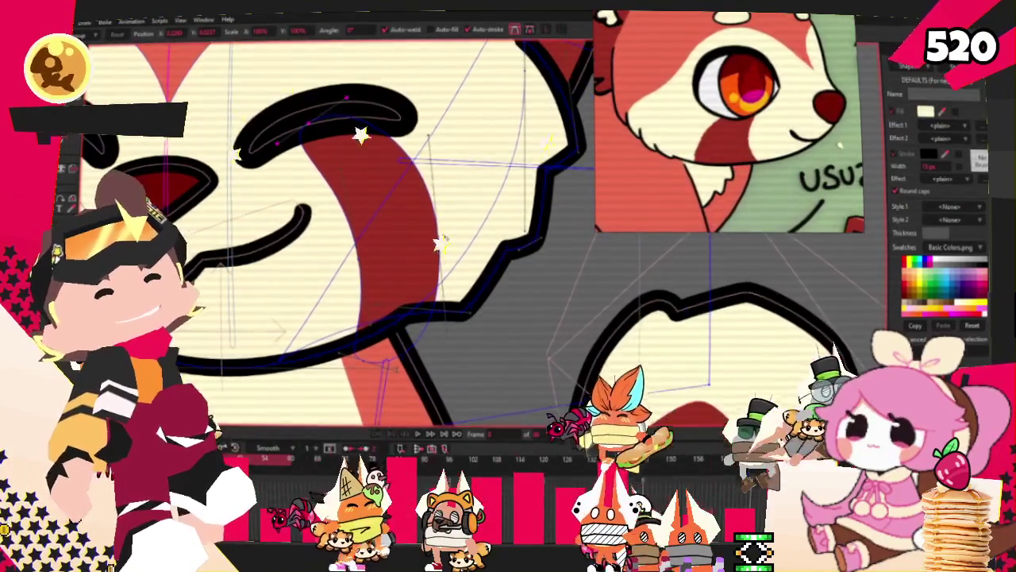
{"action": "left_click_drag", "start_coordinate": [441, 238], "coordinate": [472, 239]}
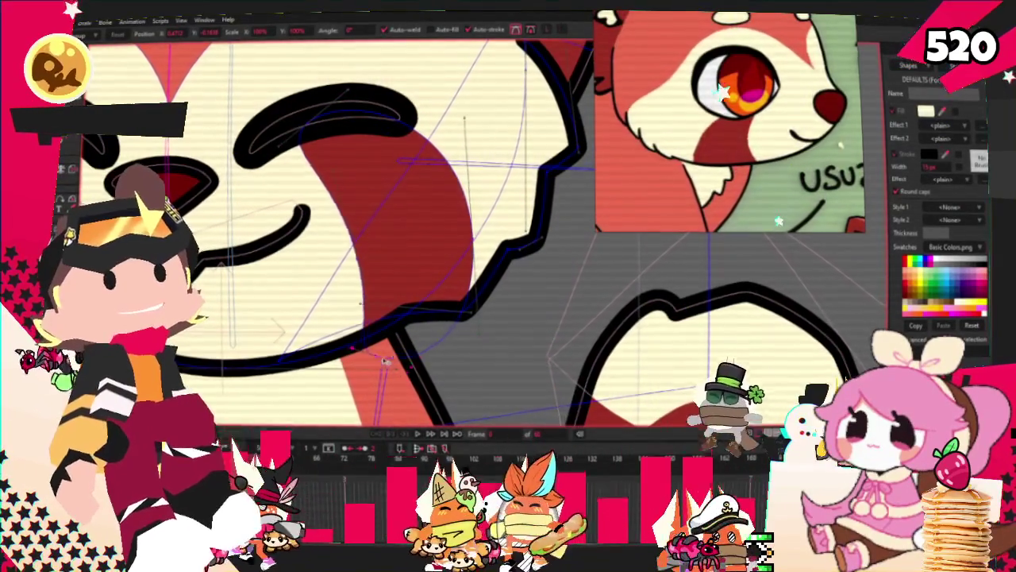
{"action": "scroll", "coordinate": [356, 354], "scroll_direction": "down", "scroll_amount": 3}
{"action": "scroll", "coordinate": [300, 225], "scroll_direction": "up", "scroll_amount": 3}
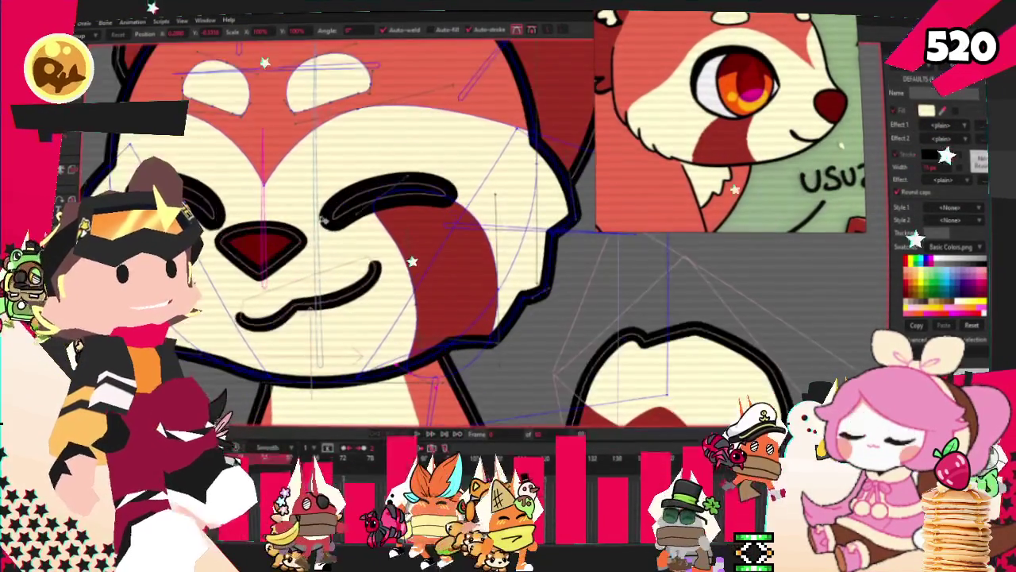
{"action": "scroll", "coordinate": [300, 225], "scroll_direction": "down", "scroll_amount": 3}
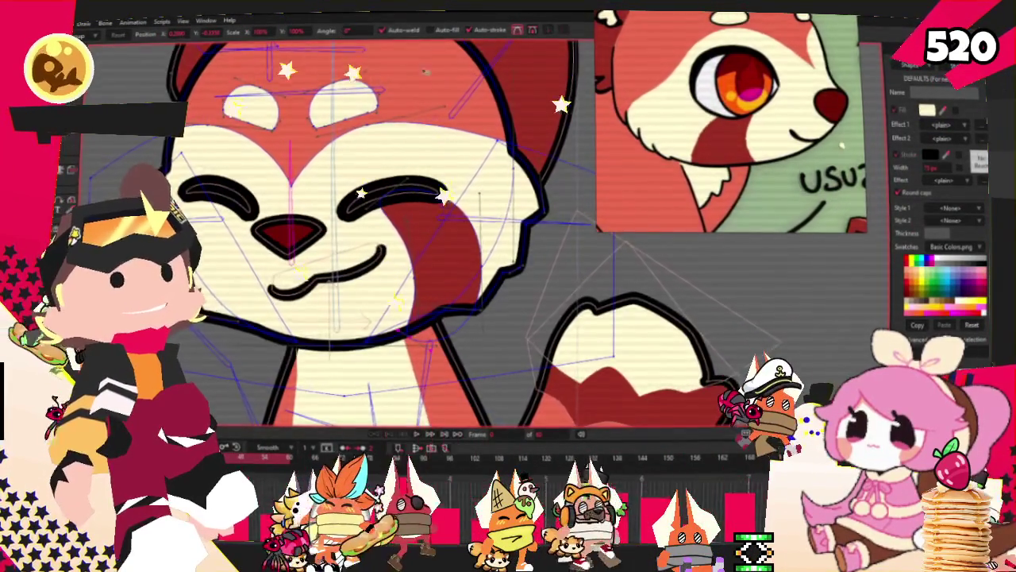
{"action": "scroll", "coordinate": [420, 58], "scroll_direction": "up", "scroll_amount": 3}
{"action": "scroll", "coordinate": [420, 58], "scroll_direction": "up", "scroll_amount": 1}
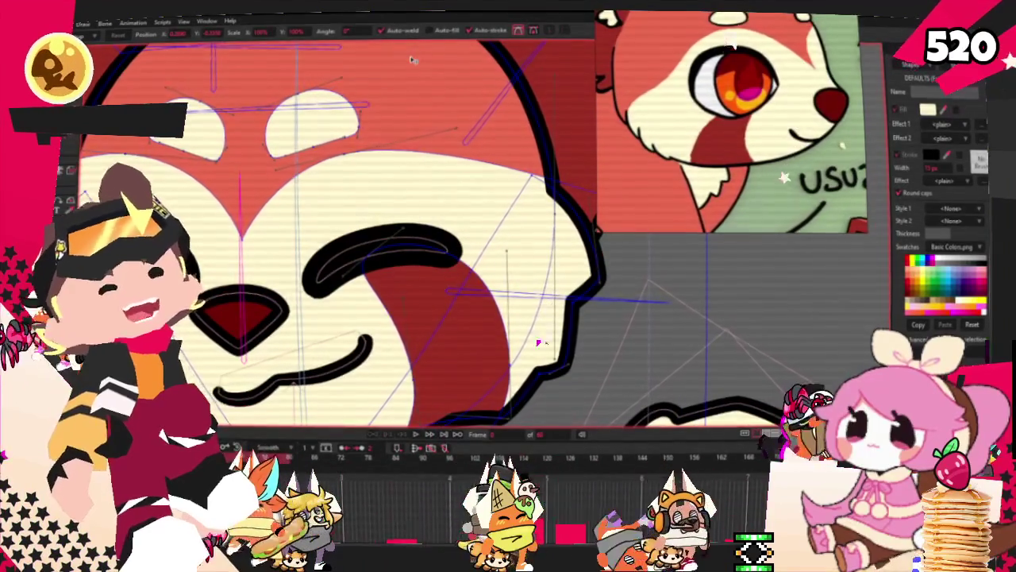
{"action": "scroll", "coordinate": [403, 253], "scroll_direction": "up", "scroll_amount": 1}
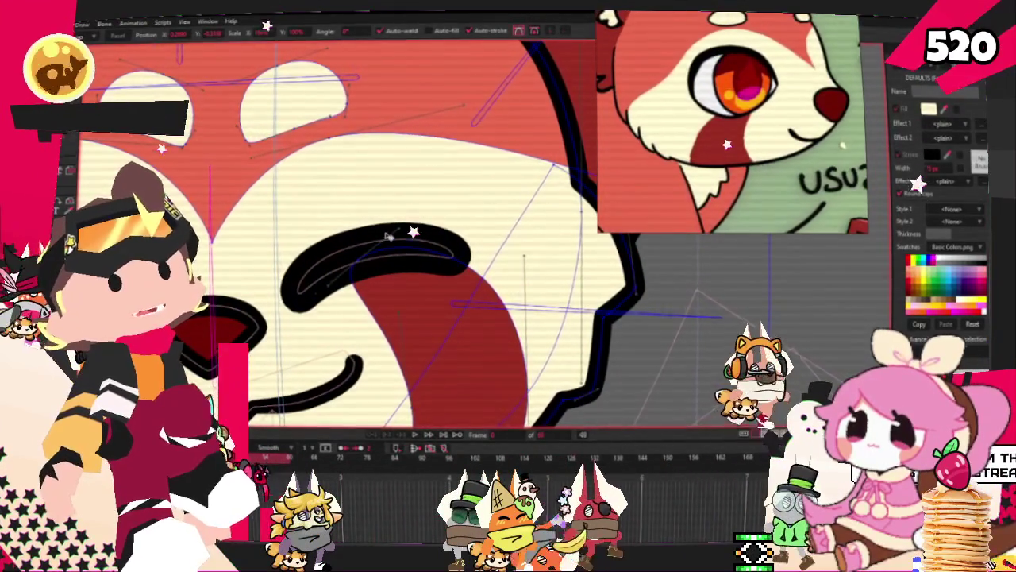
{"action": "scroll", "coordinate": [395, 186], "scroll_direction": "down", "scroll_amount": 1}
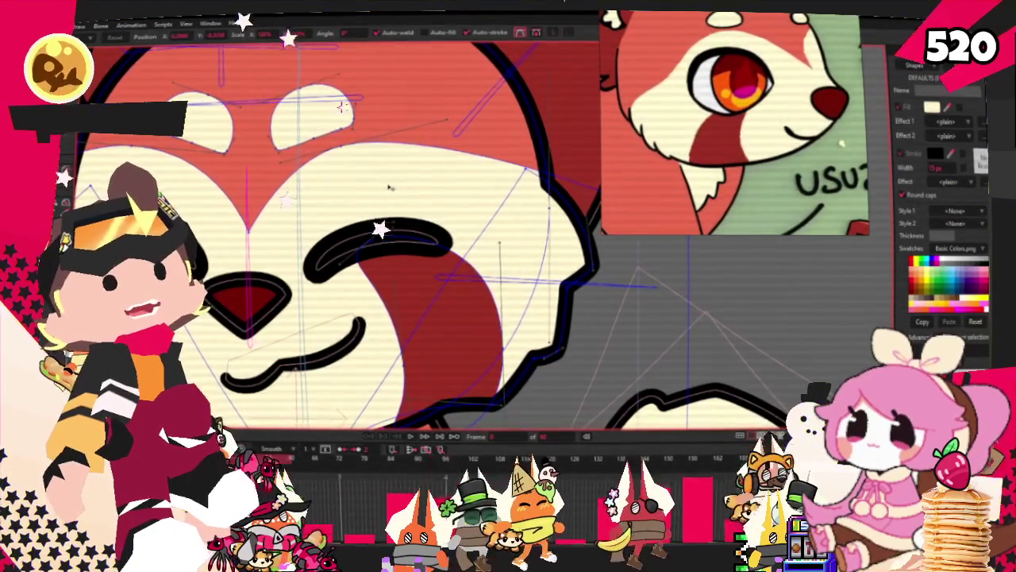
{"action": "scroll", "coordinate": [407, 133], "scroll_direction": "down", "scroll_amount": 5}
{"action": "scroll", "coordinate": [403, 132], "scroll_direction": "up", "scroll_amount": 3}
{"action": "scroll", "coordinate": [401, 131], "scroll_direction": "up", "scroll_amount": 3}
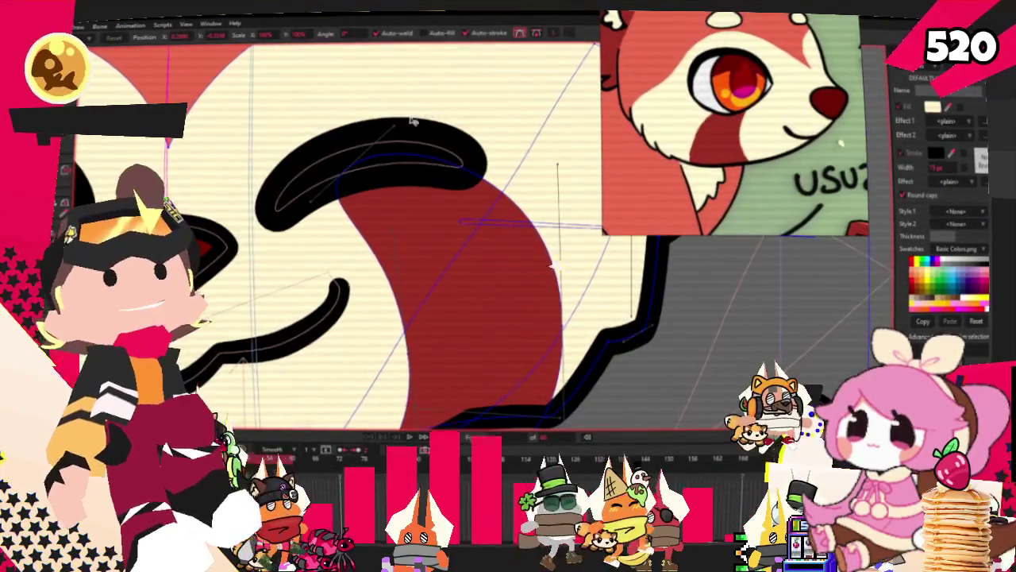
{"action": "scroll", "coordinate": [400, 129], "scroll_direction": "up", "scroll_amount": 2}
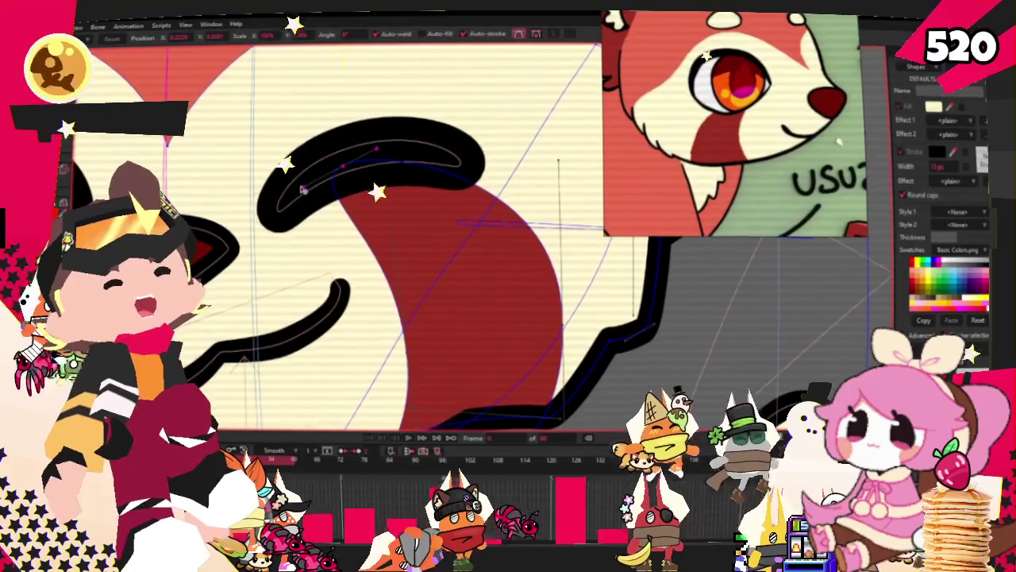
{"action": "scroll", "coordinate": [354, 183], "scroll_direction": "down", "scroll_amount": 2}
Select the closed-eye stroke above the cheek, then deselect it
{"action": "left_click", "coordinate": [354, 184]}
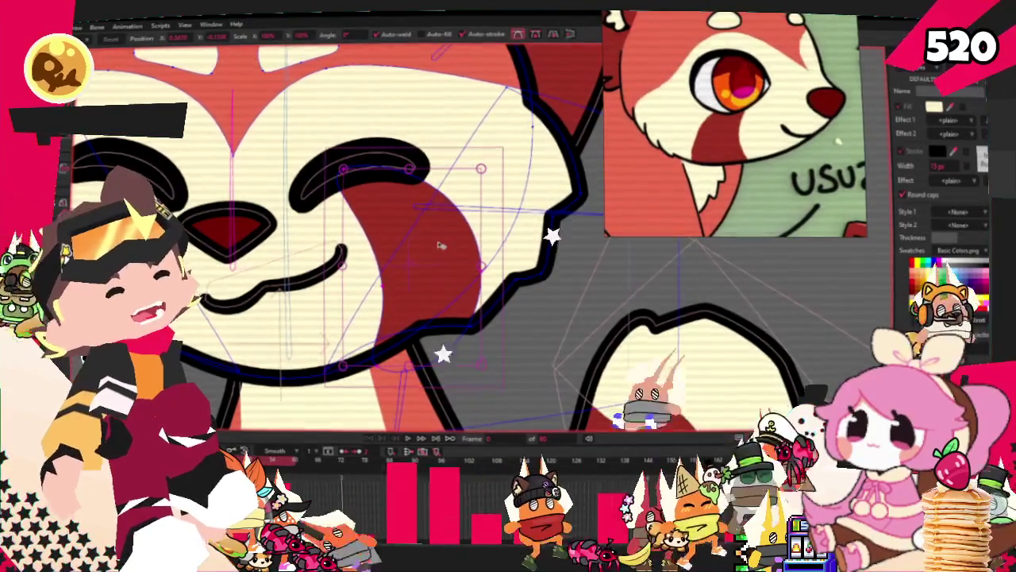
{"action": "key", "text": "Escape"}
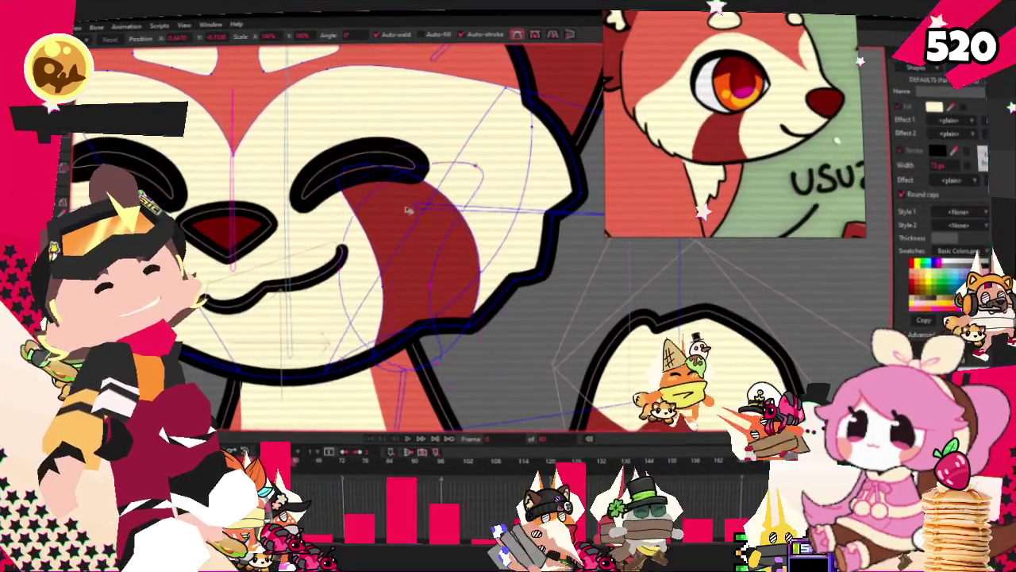
{"action": "scroll", "coordinate": [223, 199], "scroll_direction": "down", "scroll_amount": 5}
{"action": "scroll", "coordinate": [223, 200], "scroll_direction": "up", "scroll_amount": 3}
{"action": "scroll", "coordinate": [223, 199], "scroll_direction": "up", "scroll_amount": 3}
{"action": "scroll", "coordinate": [223, 200], "scroll_direction": "up", "scroll_amount": 2}
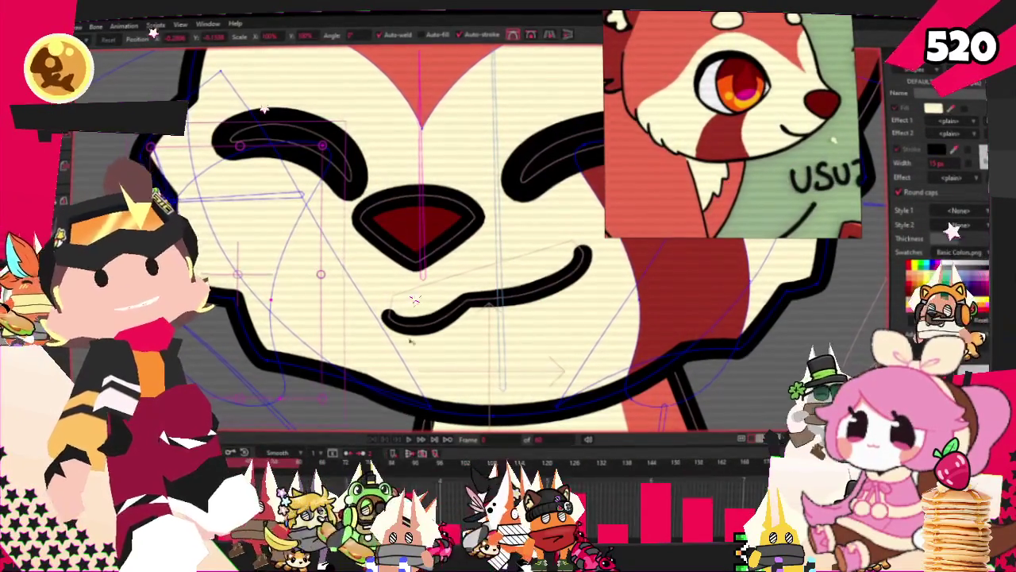
Add the matching dark red left cheek stripe and set its stacking against the face fill
{"action": "key", "text": "e"}
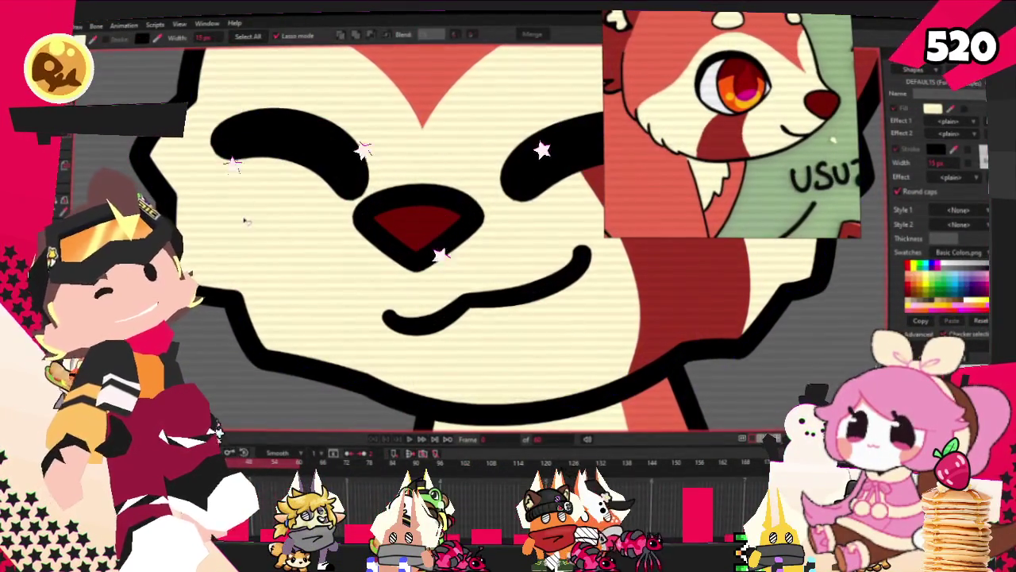
{"action": "scroll", "coordinate": [272, 209], "scroll_direction": "down", "scroll_amount": 2}
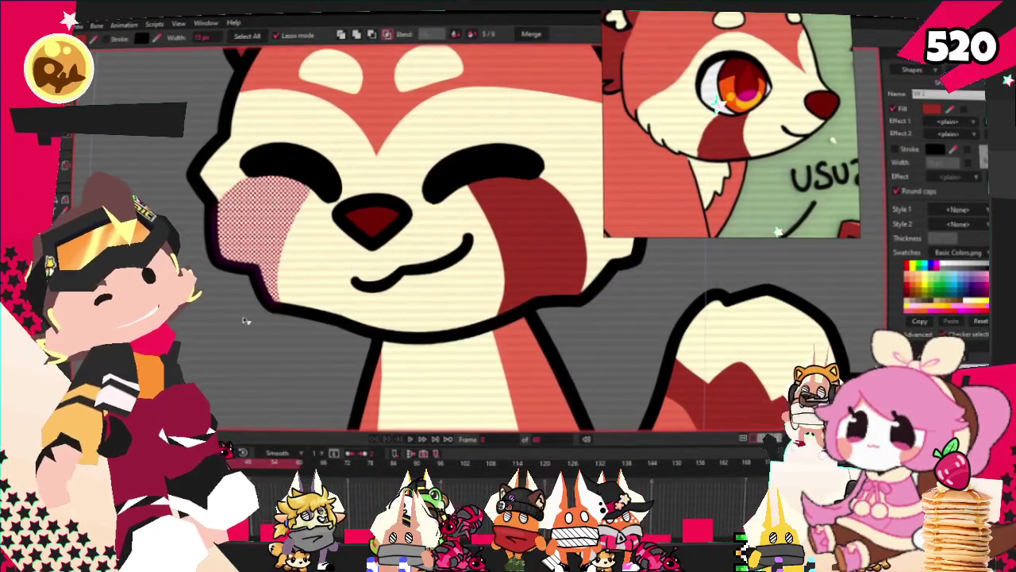
{"action": "left_click", "coordinate": [208, 295]}
{"action": "scroll", "coordinate": [410, 220], "scroll_direction": "down", "scroll_amount": 2}
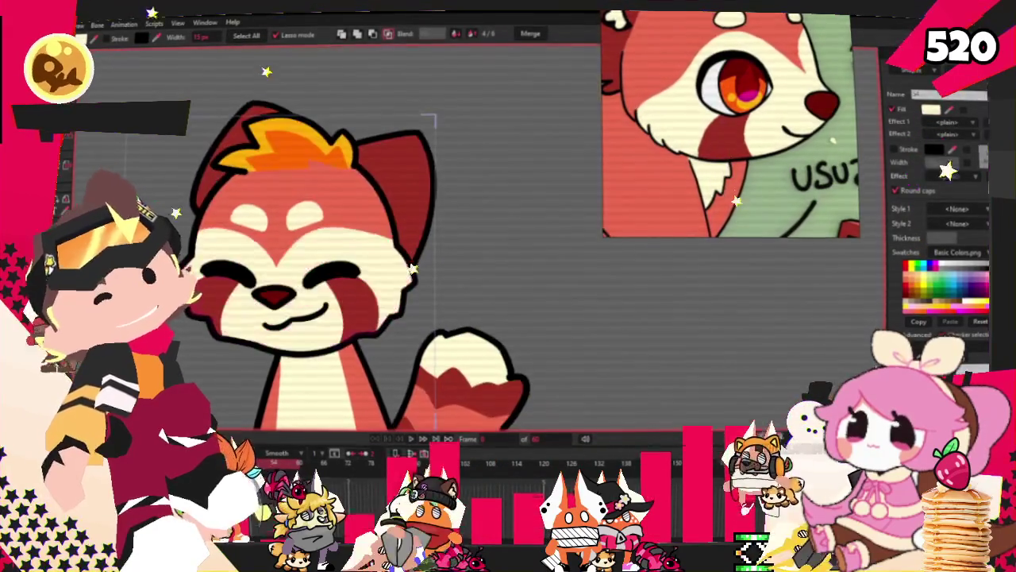
{"action": "scroll", "coordinate": [357, 278], "scroll_direction": "down", "scroll_amount": 2}
{"action": "scroll", "coordinate": [337, 300], "scroll_direction": "up", "scroll_amount": 4}
{"action": "scroll", "coordinate": [339, 299], "scroll_direction": "up", "scroll_amount": 2}
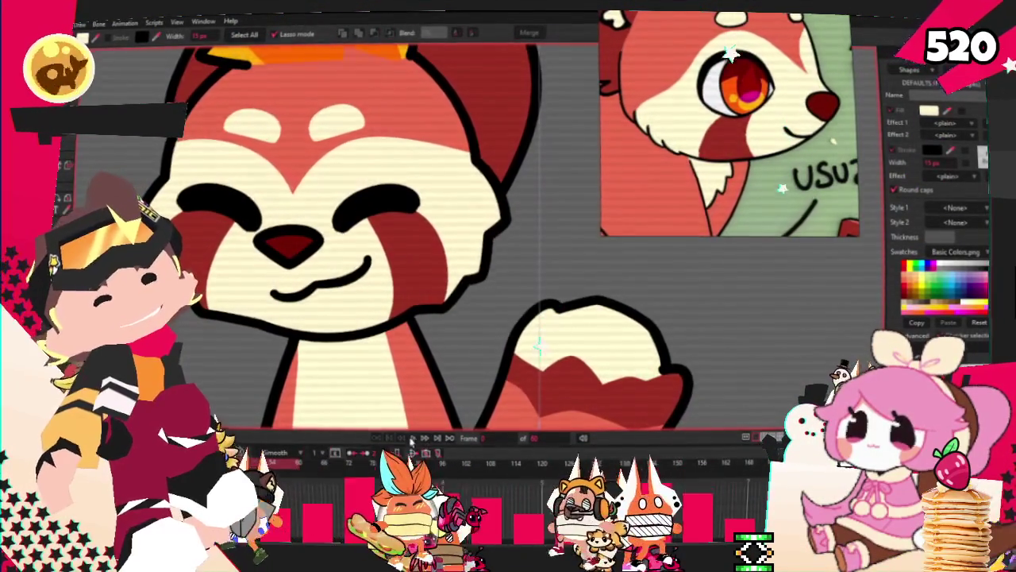
{"action": "scroll", "coordinate": [444, 302], "scroll_direction": "down", "scroll_amount": 2}
{"action": "scroll", "coordinate": [378, 260], "scroll_direction": "up", "scroll_amount": 2}
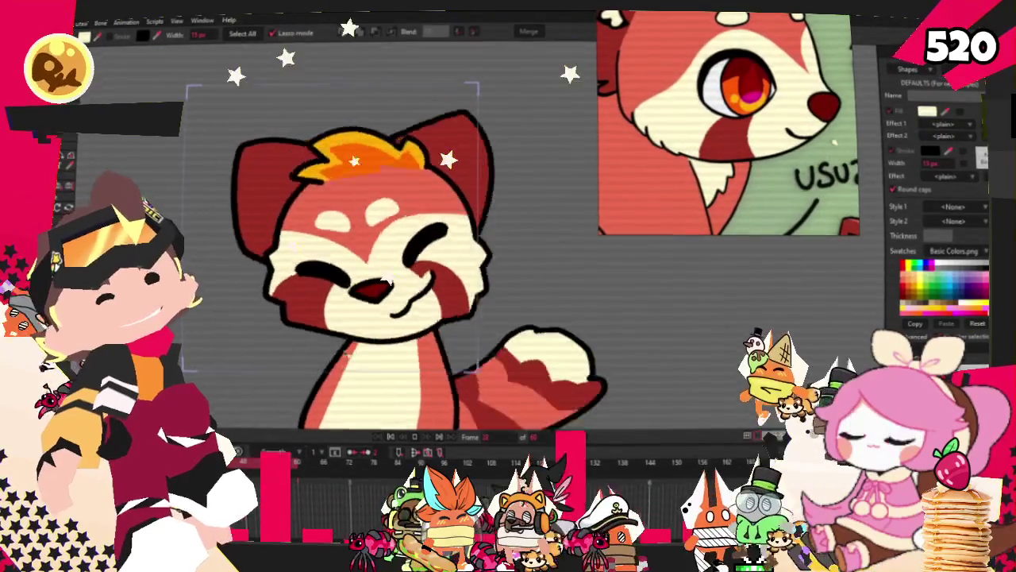
{"action": "scroll", "coordinate": [389, 438], "scroll_direction": "up", "scroll_amount": 5}
{"action": "key", "text": "t"}
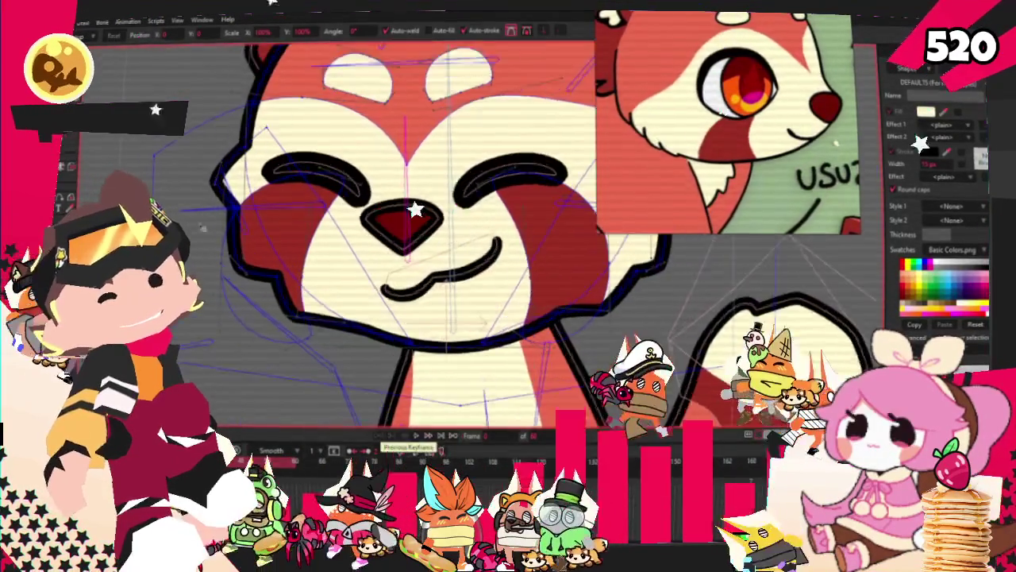
{"action": "scroll", "coordinate": [191, 209], "scroll_direction": "up", "scroll_amount": 2}
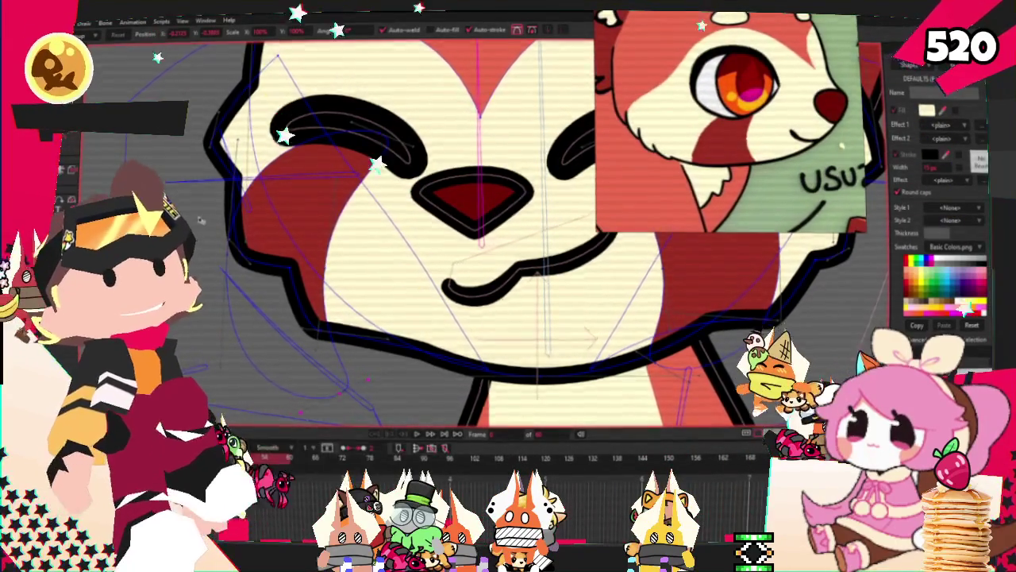
{"action": "scroll", "coordinate": [331, 384], "scroll_direction": "down", "scroll_amount": 3}
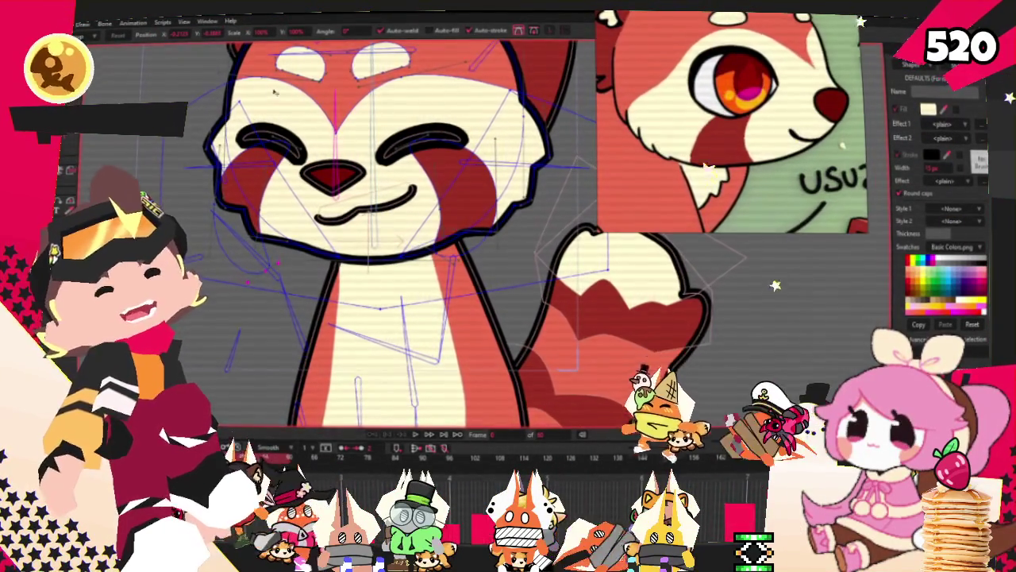
{"action": "scroll", "coordinate": [505, 227], "scroll_direction": "up", "scroll_amount": 2}
{"action": "scroll", "coordinate": [505, 227], "scroll_direction": "up", "scroll_amount": 2}
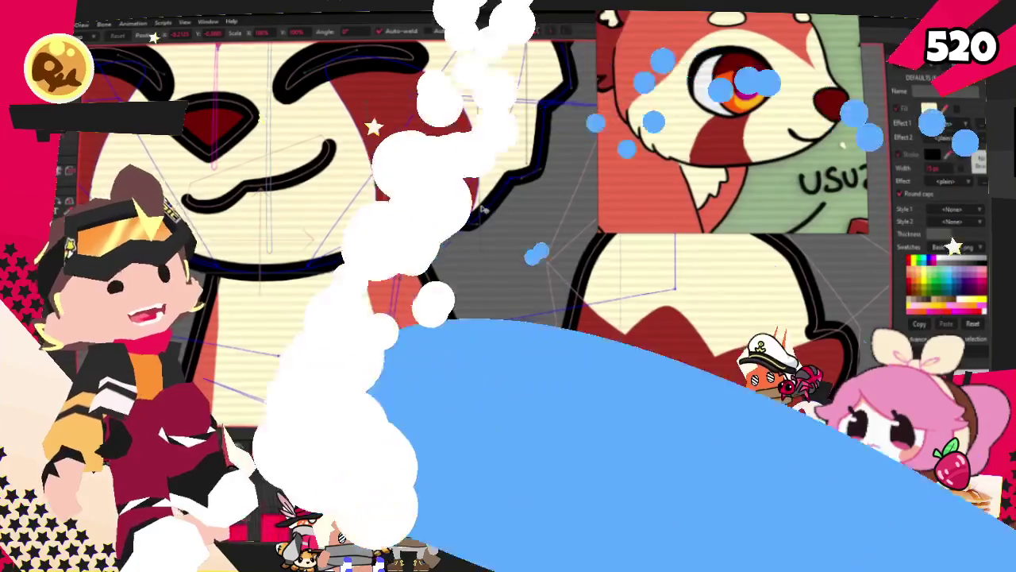
{"action": "scroll", "coordinate": [337, 280], "scroll_direction": "up", "scroll_amount": 2}
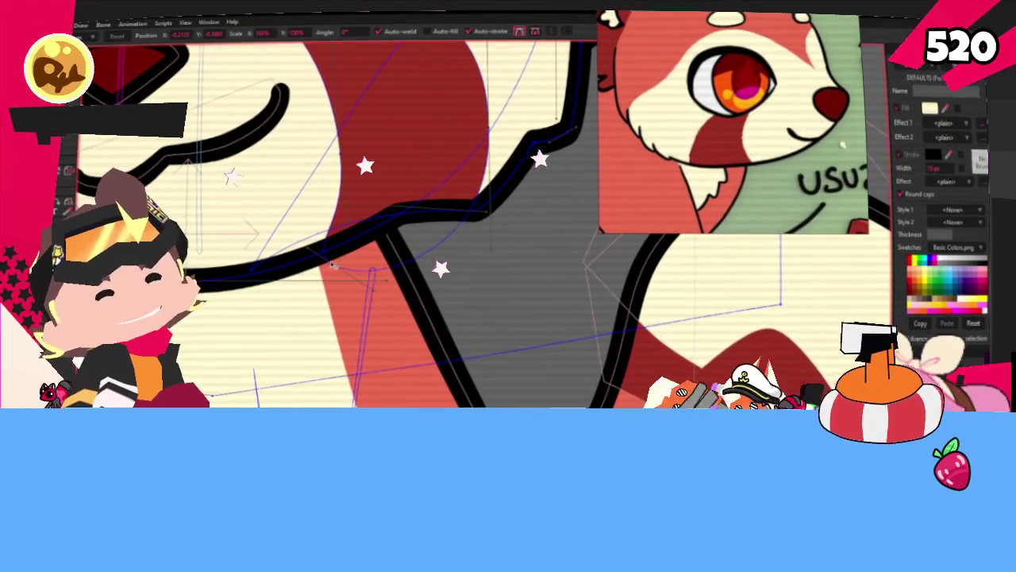
{"action": "scroll", "coordinate": [353, 286], "scroll_direction": "down", "scroll_amount": 3}
{"action": "scroll", "coordinate": [464, 236], "scroll_direction": "up", "scroll_amount": 2}
{"action": "scroll", "coordinate": [464, 236], "scroll_direction": "up", "scroll_amount": 1}
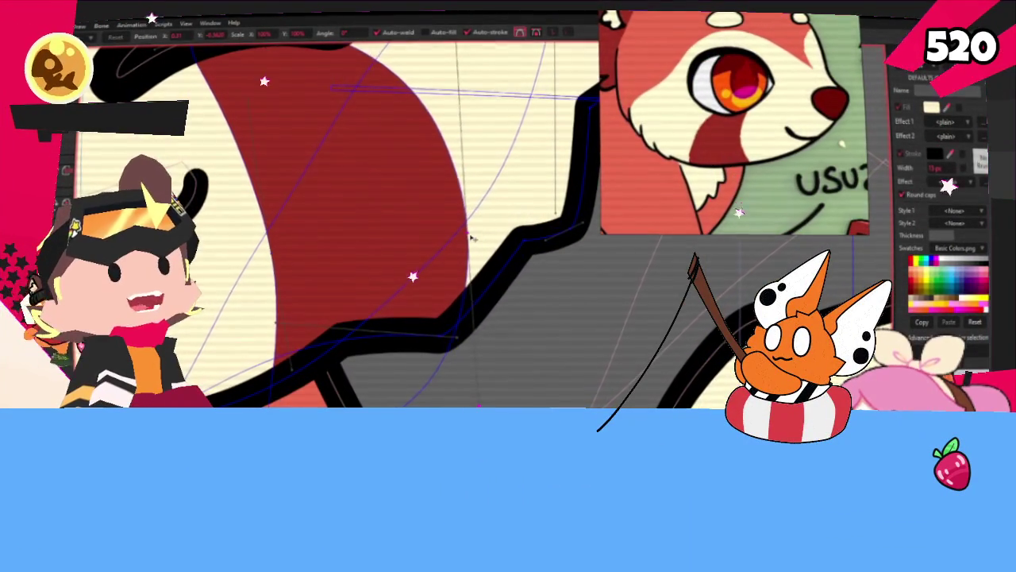
{"action": "scroll", "coordinate": [431, 236], "scroll_direction": "down", "scroll_amount": 1}
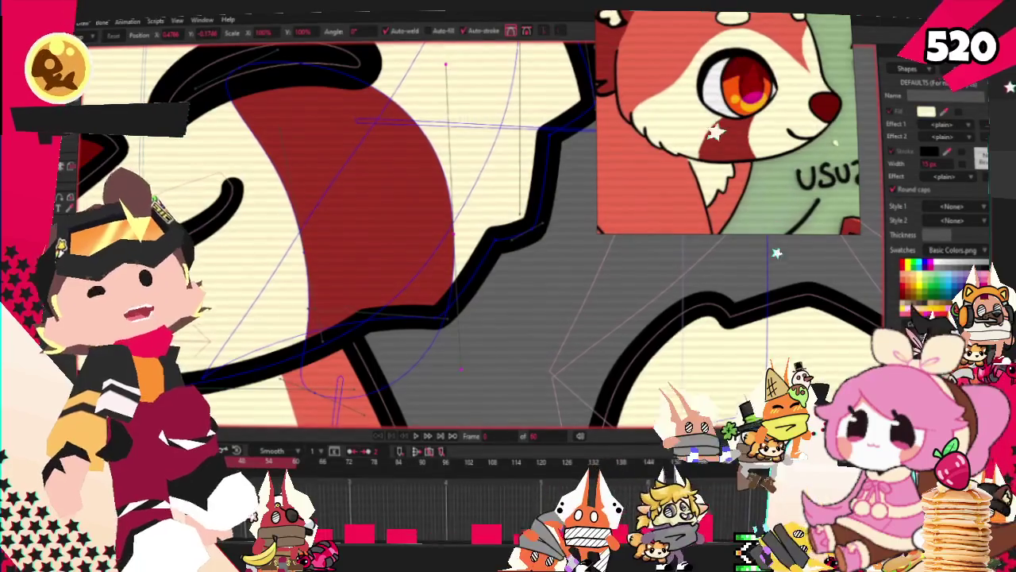
Switch between Add Point and Transform Points while zooming around the cheek
{"action": "key", "text": "a"}
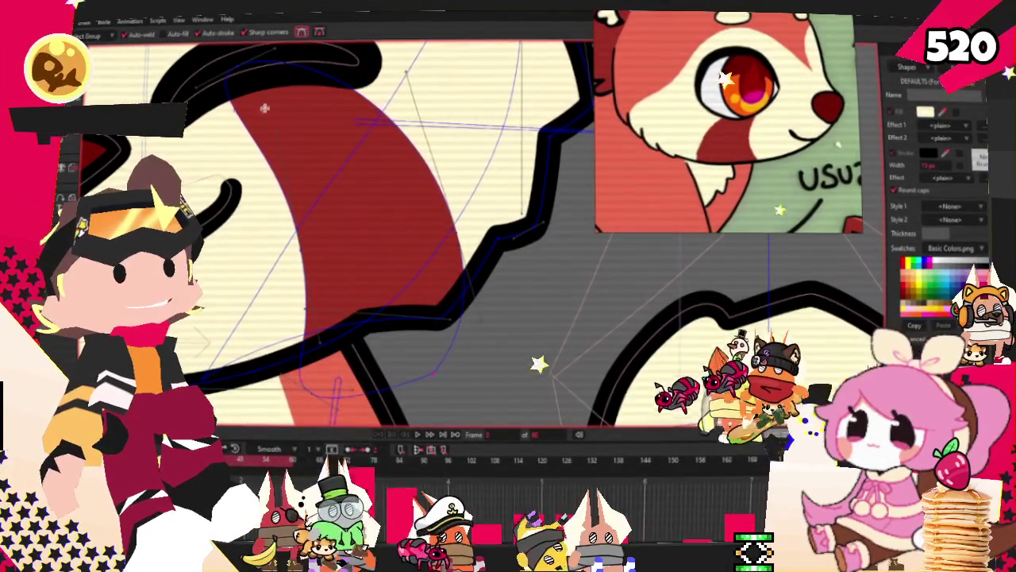
{"action": "scroll", "coordinate": [437, 238], "scroll_direction": "up", "scroll_amount": 1}
{"action": "key", "text": "t"}
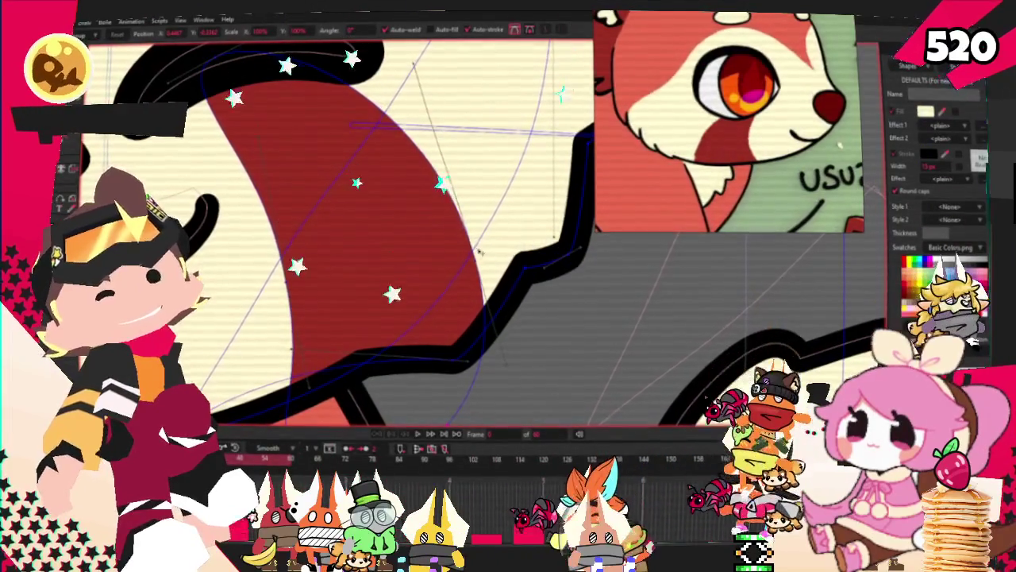
{"action": "scroll", "coordinate": [540, 213], "scroll_direction": "down", "scroll_amount": 3}
{"action": "scroll", "coordinate": [484, 334], "scroll_direction": "up", "scroll_amount": 2}
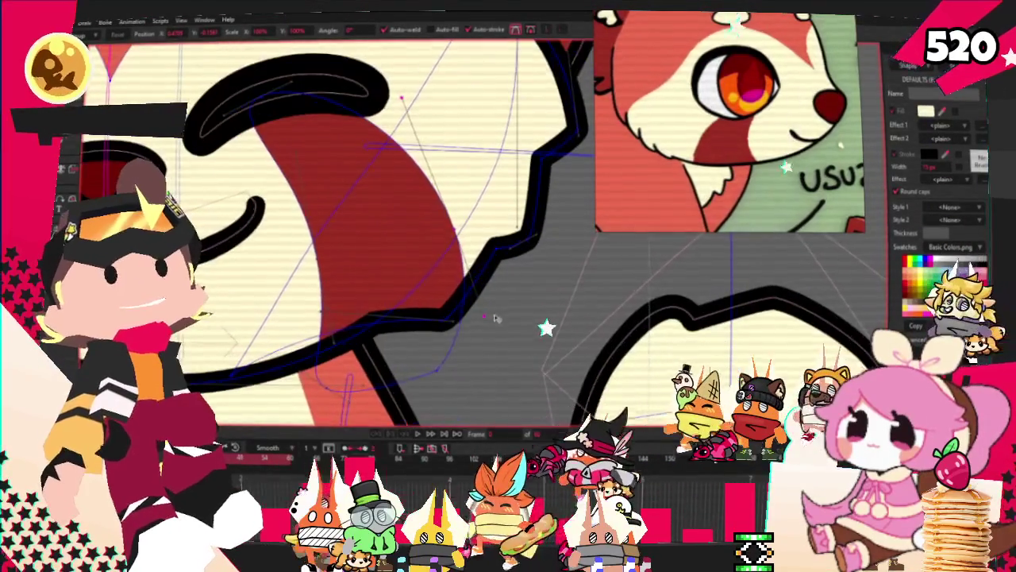
{"action": "scroll", "coordinate": [484, 333], "scroll_direction": "up", "scroll_amount": 1}
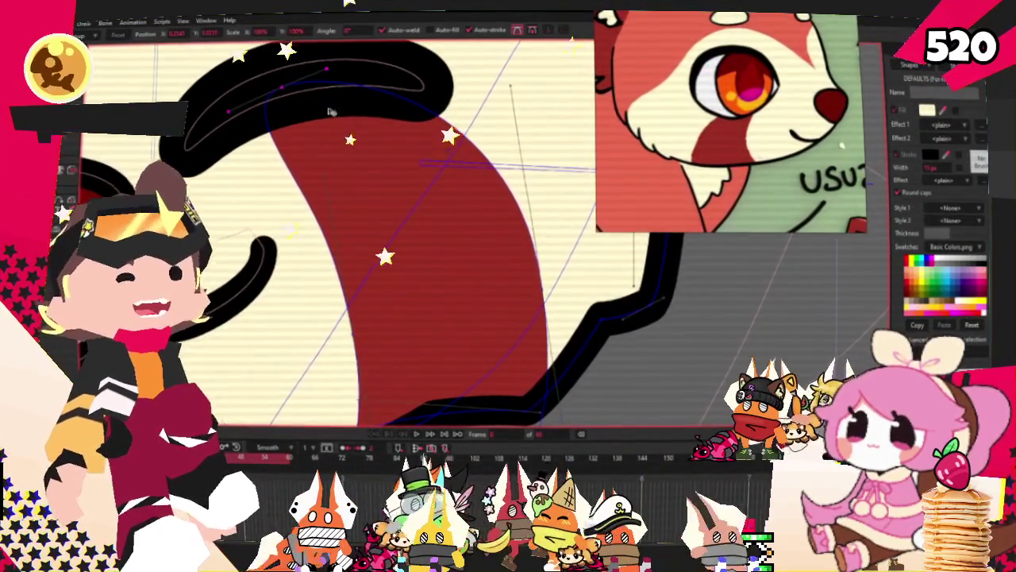
{"action": "scroll", "coordinate": [319, 104], "scroll_direction": "down", "scroll_amount": 1}
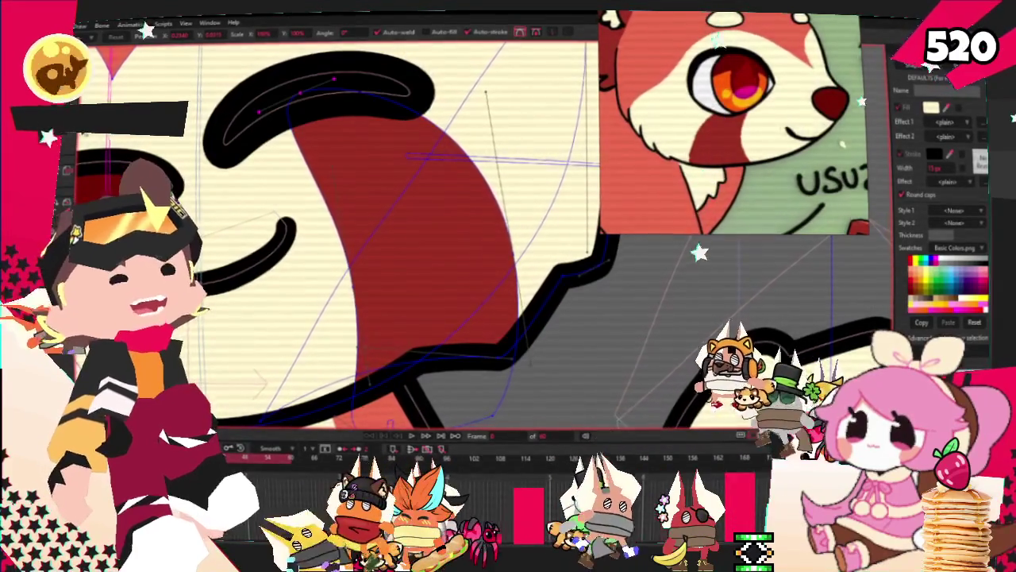
{"action": "scroll", "coordinate": [397, 239], "scroll_direction": "down", "scroll_amount": 2}
{"action": "scroll", "coordinate": [397, 239], "scroll_direction": "down", "scroll_amount": 2}
{"action": "scroll", "coordinate": [397, 238], "scroll_direction": "down", "scroll_amount": 3}
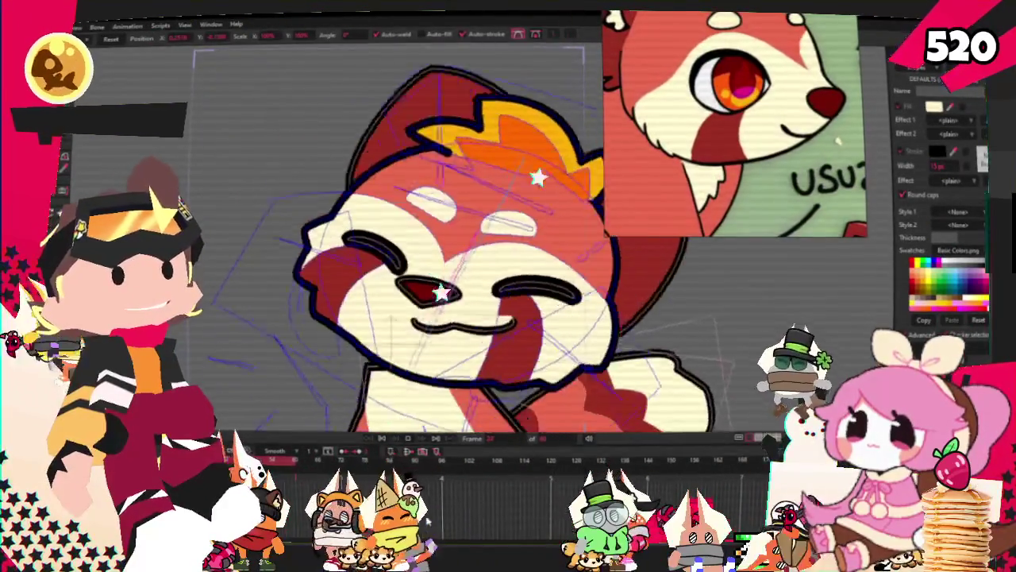
{"action": "scroll", "coordinate": [324, 236], "scroll_direction": "up", "scroll_amount": 5}
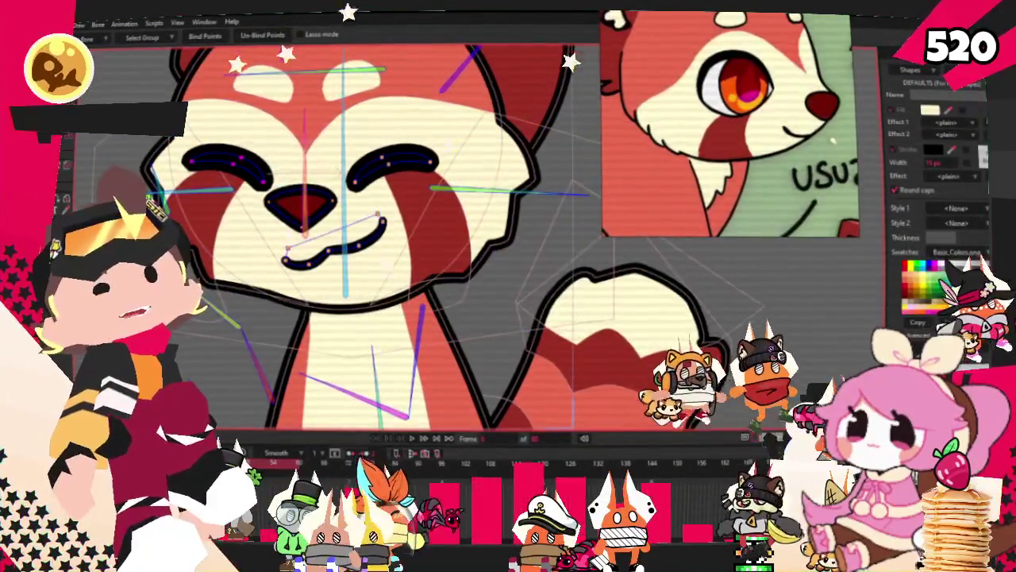
{"action": "key", "text": "q"}
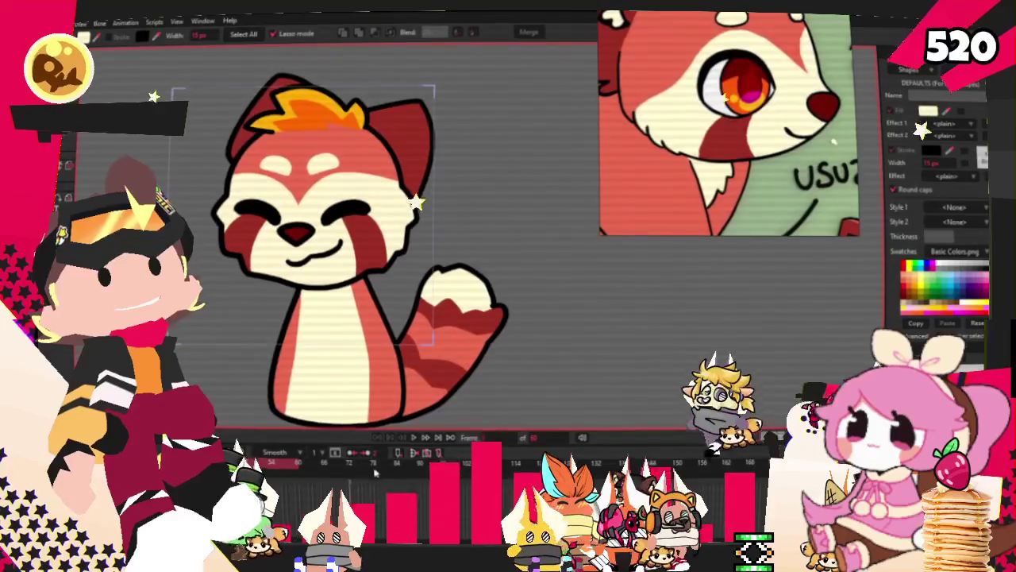
{"action": "scroll", "coordinate": [370, 194], "scroll_direction": "down", "scroll_amount": 2}
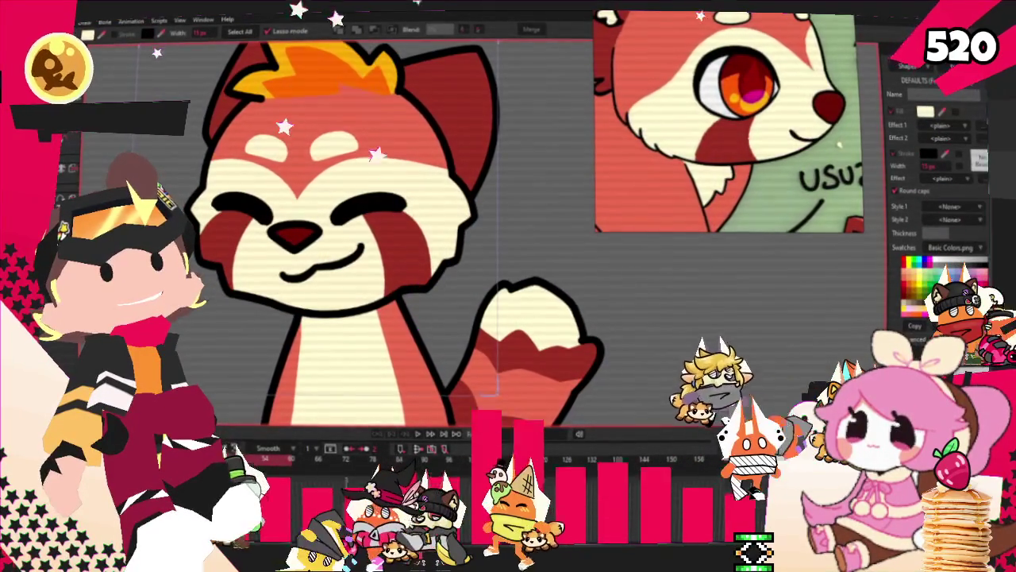
{"action": "key", "text": "space"}
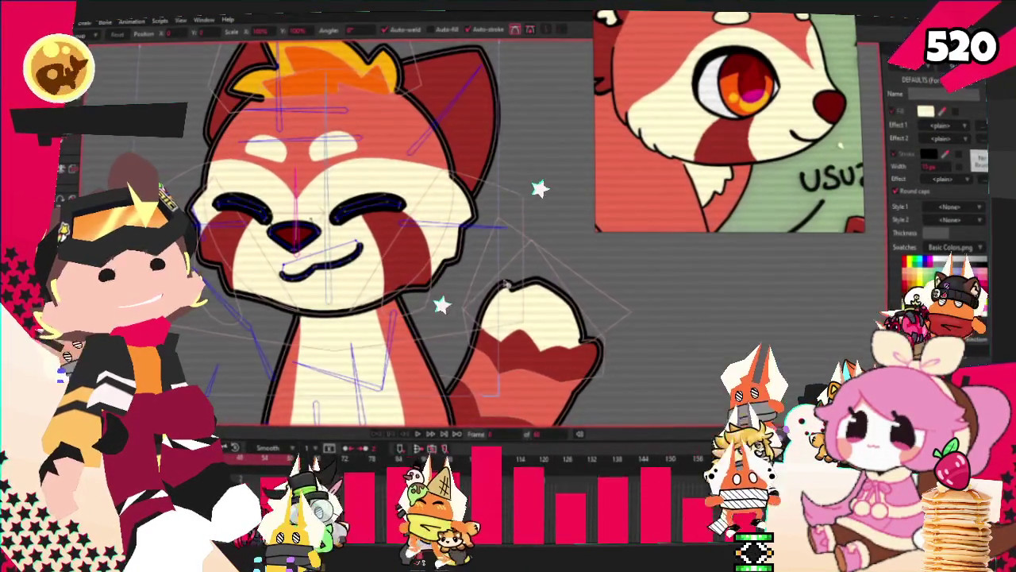
Check which points are bound to the bone and play the animation to test the rig
{"action": "scroll", "coordinate": [503, 283], "scroll_direction": "up", "scroll_amount": 3}
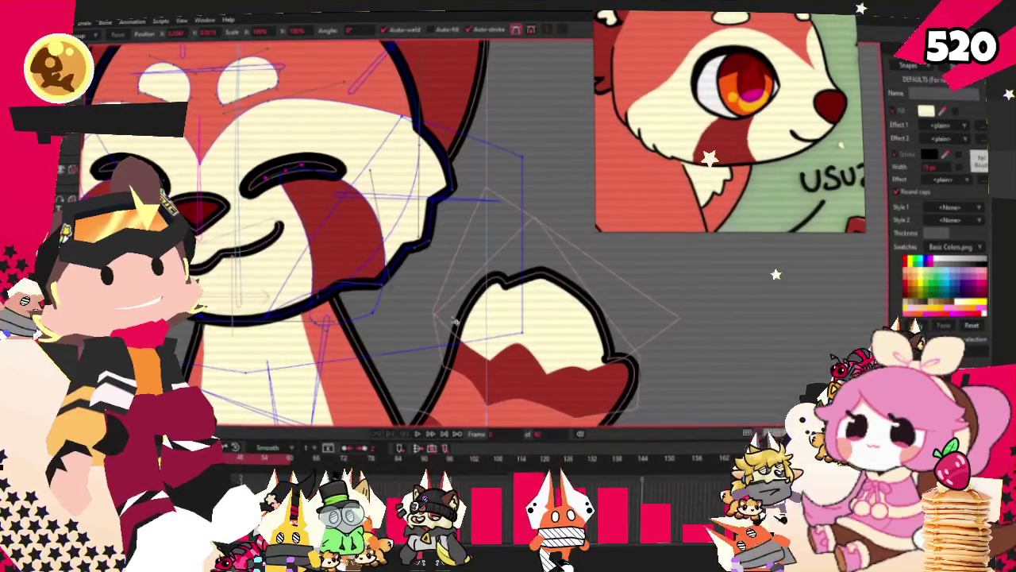
{"action": "scroll", "coordinate": [268, 205], "scroll_direction": "up", "scroll_amount": 2}
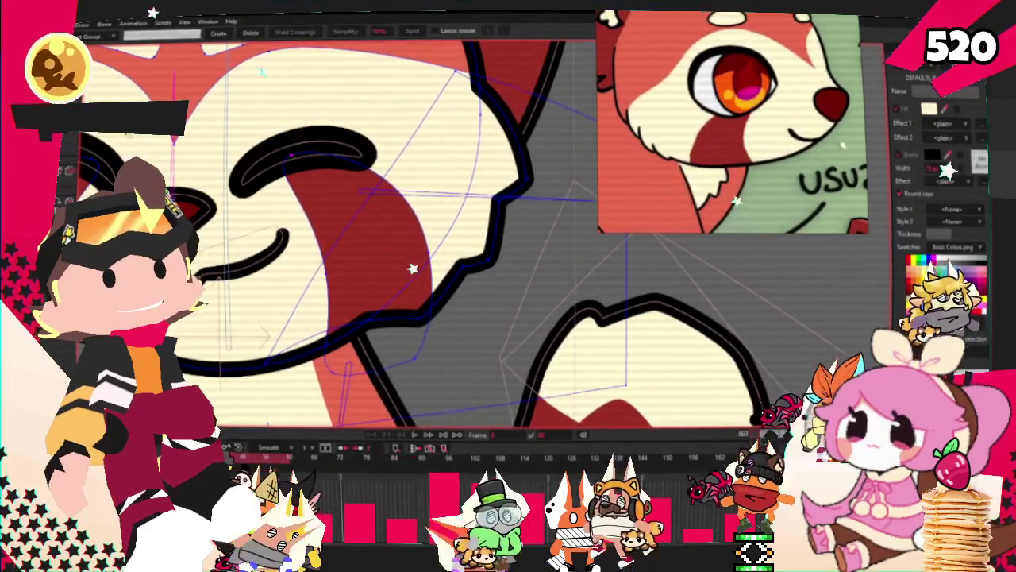
{"action": "key", "text": "g"}
{"action": "key", "text": "i"}
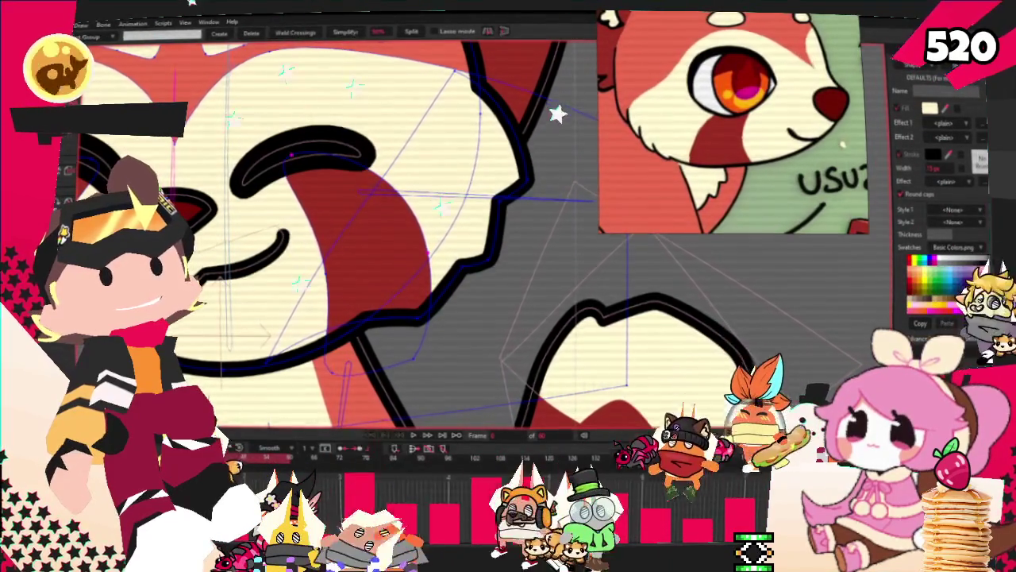
{"action": "scroll", "coordinate": [781, 252], "scroll_direction": "down", "scroll_amount": 5}
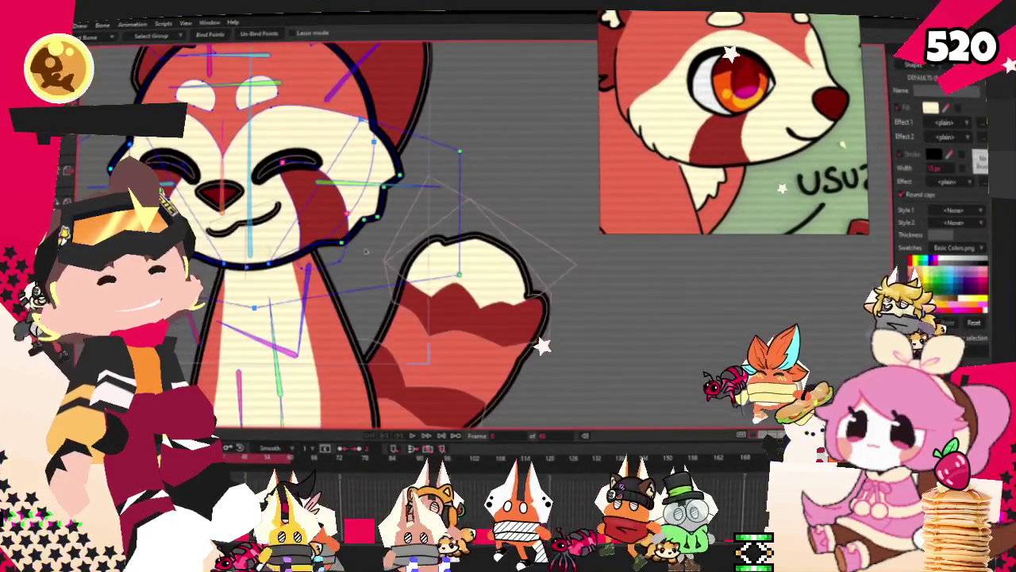
{"action": "scroll", "coordinate": [780, 253], "scroll_direction": "up", "scroll_amount": 3}
{"action": "left_click", "coordinate": [412, 437]}
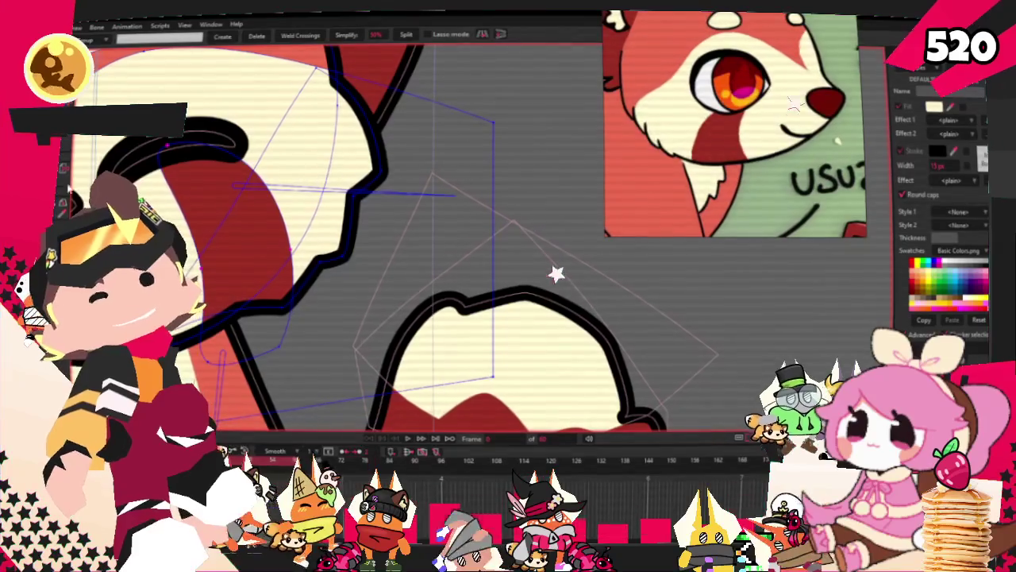
{"action": "key", "text": "i"}
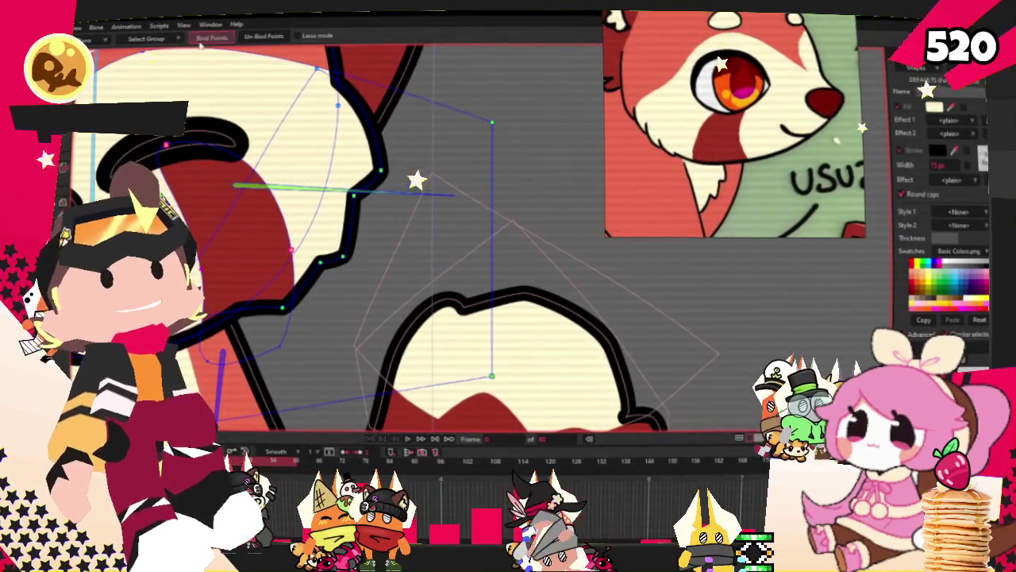
{"action": "key", "text": "g"}
{"action": "scroll", "coordinate": [358, 238], "scroll_direction": "down", "scroll_amount": 5}
{"action": "scroll", "coordinate": [358, 239], "scroll_direction": "up", "scroll_amount": 2}
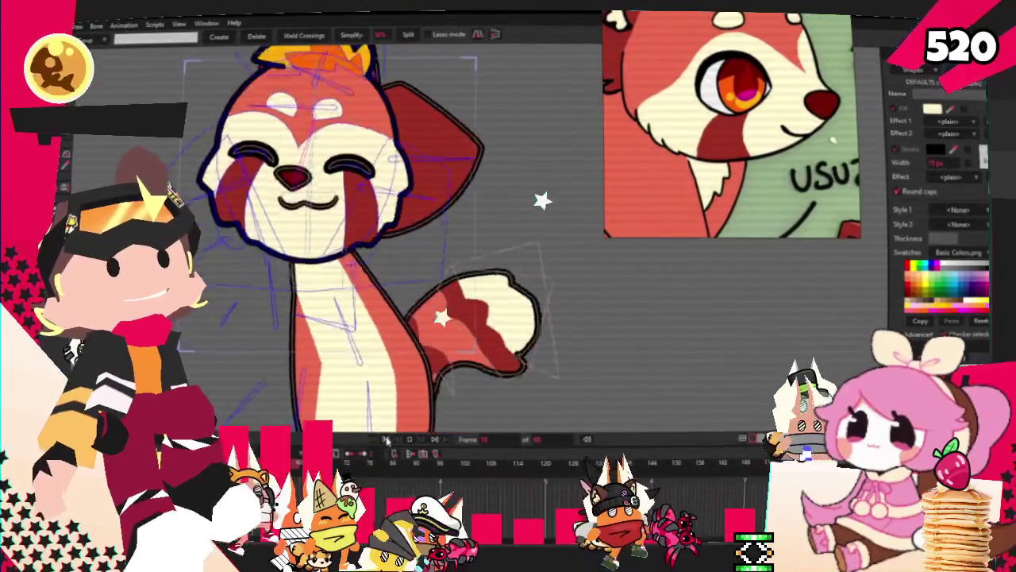
Push the right face outline's points slightly further outward
{"action": "key", "text": "b"}
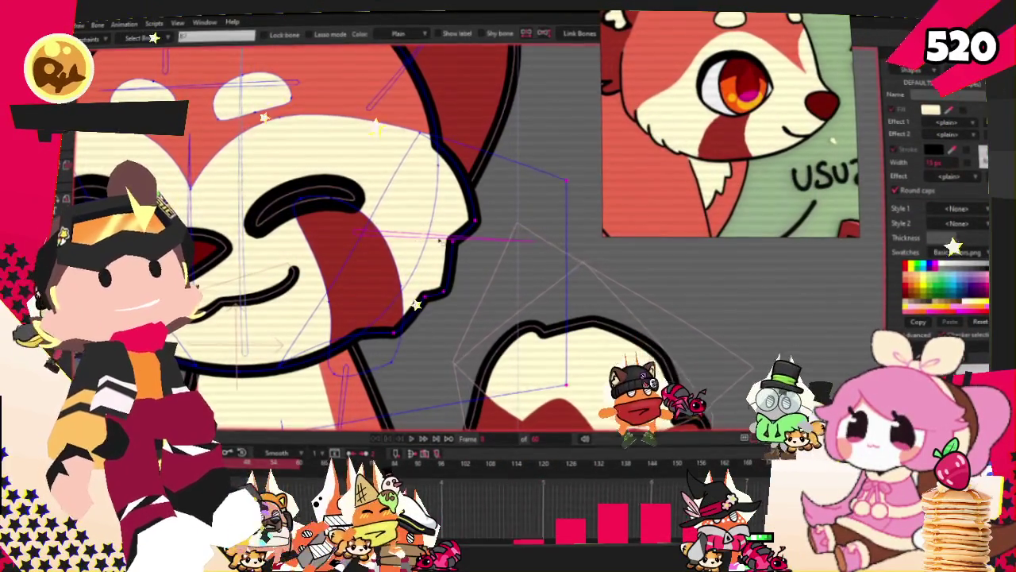
{"action": "scroll", "coordinate": [450, 270], "scroll_direction": "up", "scroll_amount": 3}
{"action": "key", "text": "t"}
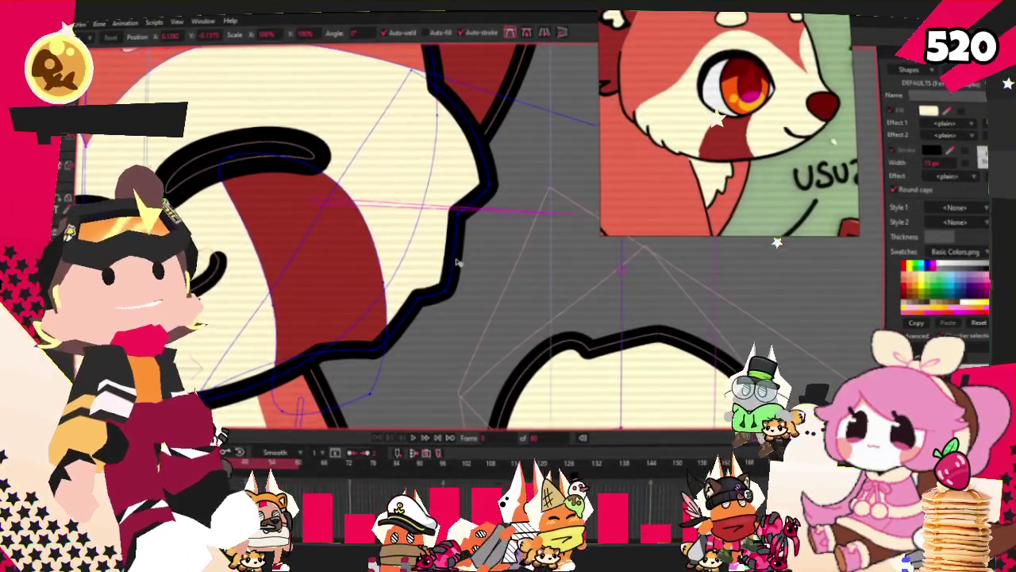
{"action": "mouse_move", "coordinate": [454, 267]}
{"action": "left_mouse_down"}
{"action": "mouse_move", "coordinate": [526, 289]}
{"action": "mouse_move", "coordinate": [471, 272]}
{"action": "left_mouse_up"}
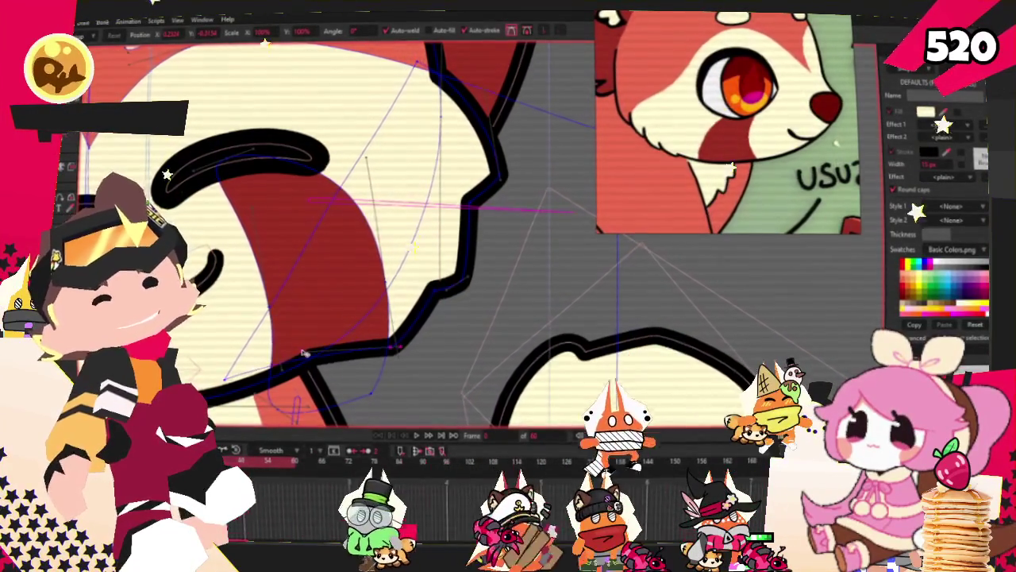
{"action": "scroll", "coordinate": [303, 353], "scroll_direction": "down", "scroll_amount": 2}
{"action": "scroll", "coordinate": [350, 381], "scroll_direction": "down", "scroll_amount": 2}
{"action": "scroll", "coordinate": [397, 405], "scroll_direction": "down", "scroll_amount": 2}
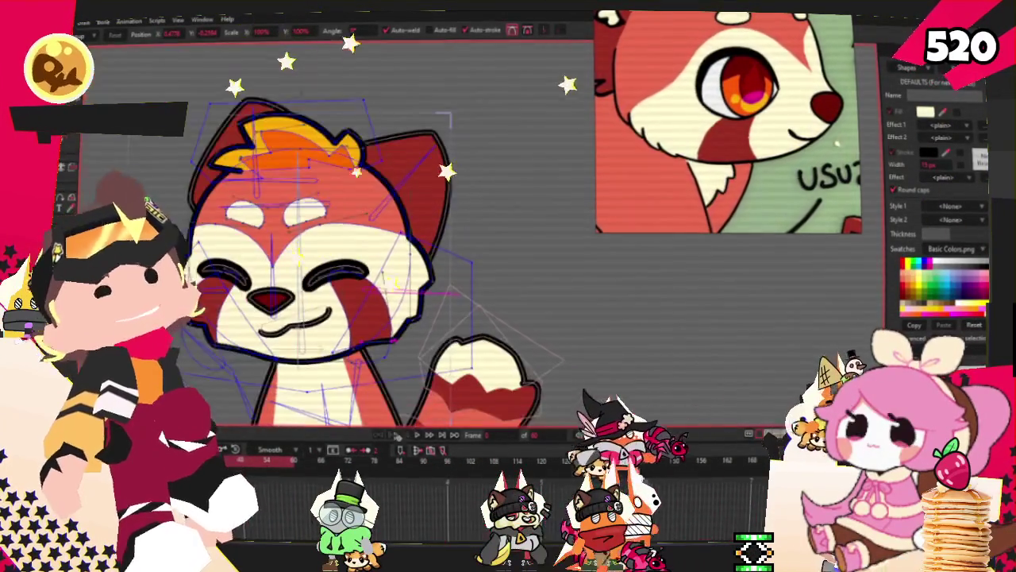
{"action": "scroll", "coordinate": [365, 236], "scroll_direction": "up", "scroll_amount": 2}
{"action": "scroll", "coordinate": [365, 236], "scroll_direction": "up", "scroll_amount": 1}
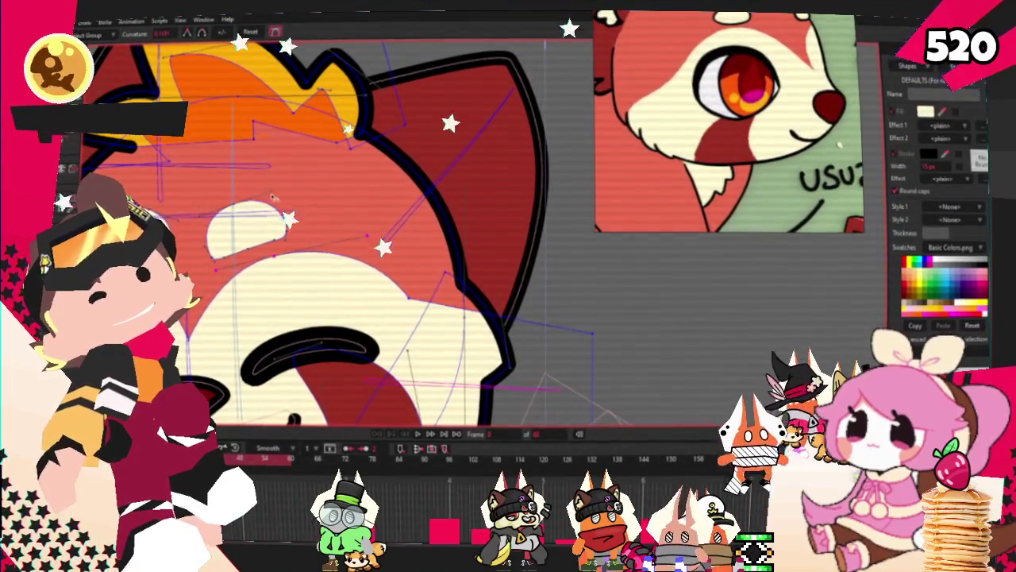
{"action": "key", "text": "t"}
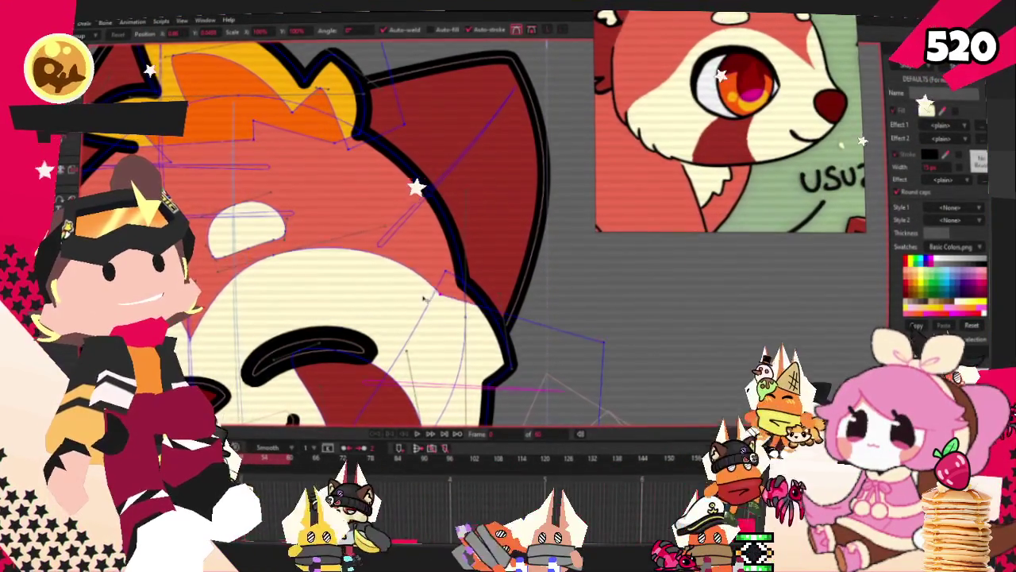
{"action": "scroll", "coordinate": [397, 198], "scroll_direction": "down", "scroll_amount": 2}
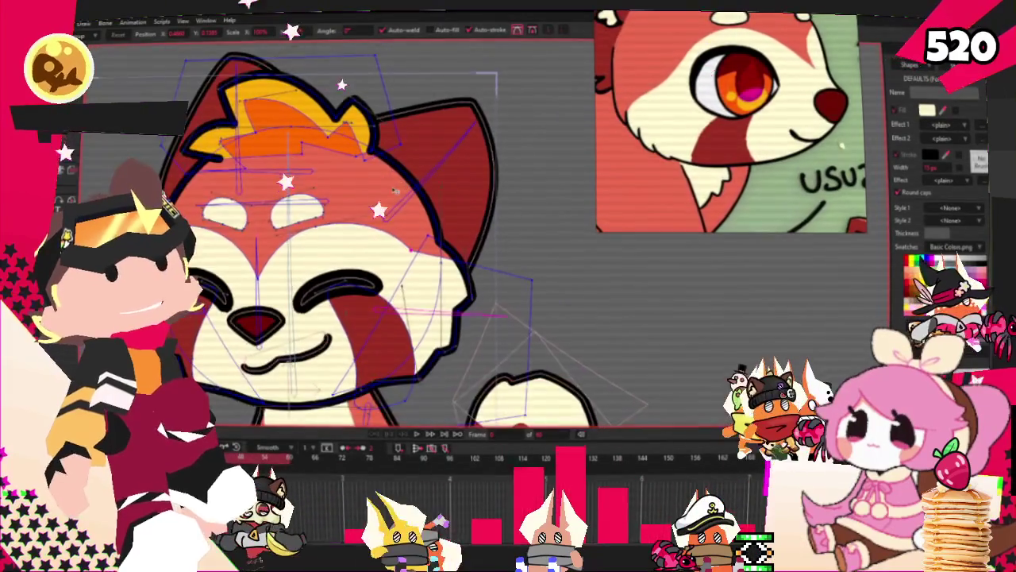
{"action": "scroll", "coordinate": [395, 190], "scroll_direction": "up", "scroll_amount": 1}
{"action": "scroll", "coordinate": [395, 191], "scroll_direction": "up", "scroll_amount": 1}
{"action": "scroll", "coordinate": [394, 190], "scroll_direction": "up", "scroll_amount": 1}
{"action": "scroll", "coordinate": [416, 202], "scroll_direction": "up", "scroll_amount": 2}
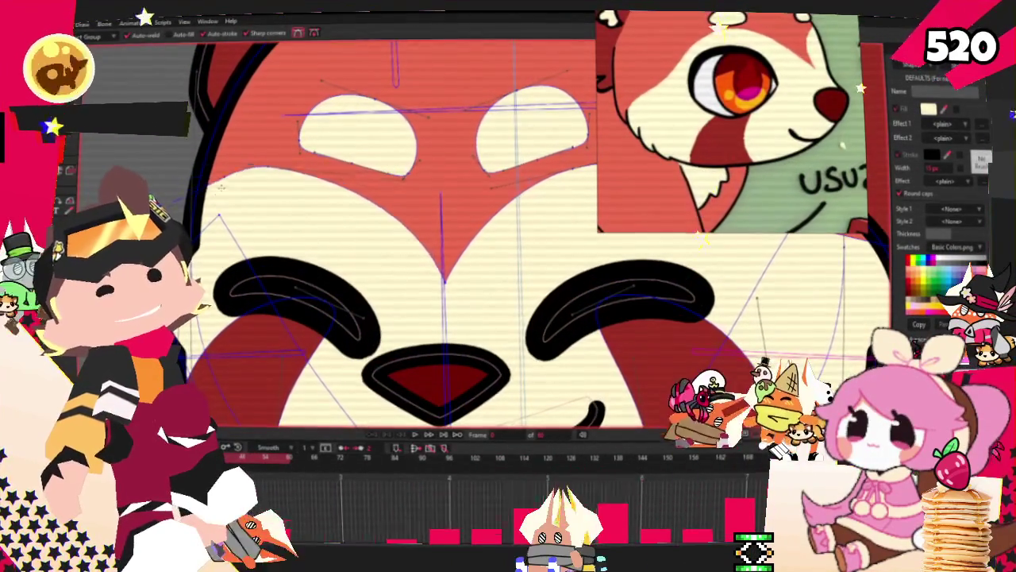
{"action": "scroll", "coordinate": [416, 202], "scroll_direction": "down", "scroll_amount": 1}
{"action": "scroll", "coordinate": [397, 214], "scroll_direction": "down", "scroll_amount": 1}
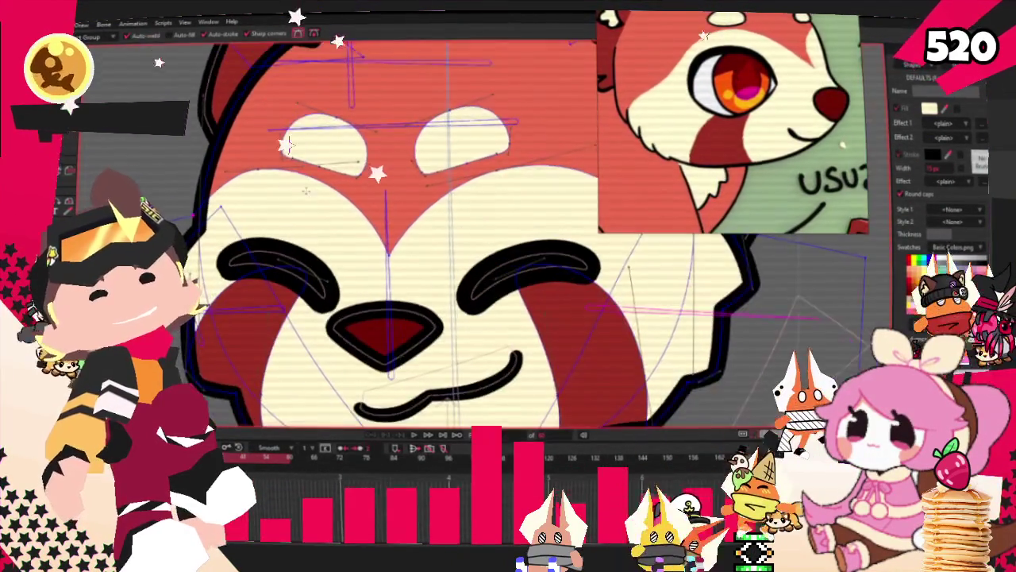
{"action": "scroll", "coordinate": [381, 229], "scroll_direction": "down", "scroll_amount": 1}
{"action": "scroll", "coordinate": [382, 229], "scroll_direction": "up", "scroll_amount": 2}
{"action": "scroll", "coordinate": [230, 224], "scroll_direction": "up", "scroll_amount": 2}
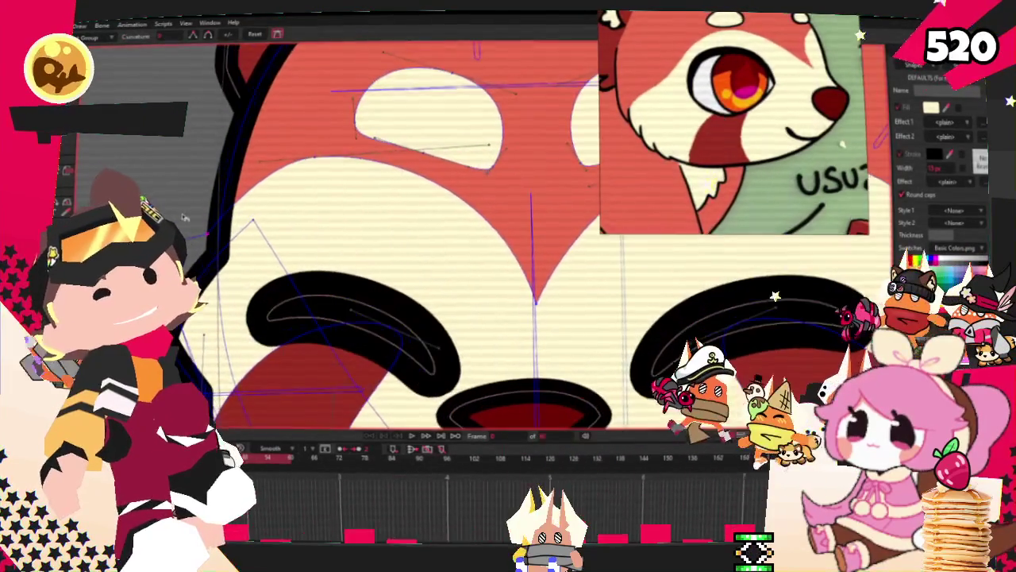
{"action": "scroll", "coordinate": [231, 224], "scroll_direction": "down", "scroll_amount": 2}
{"action": "scroll", "coordinate": [231, 224], "scroll_direction": "down", "scroll_amount": 2}
{"action": "scroll", "coordinate": [428, 224], "scroll_direction": "up", "scroll_amount": 3}
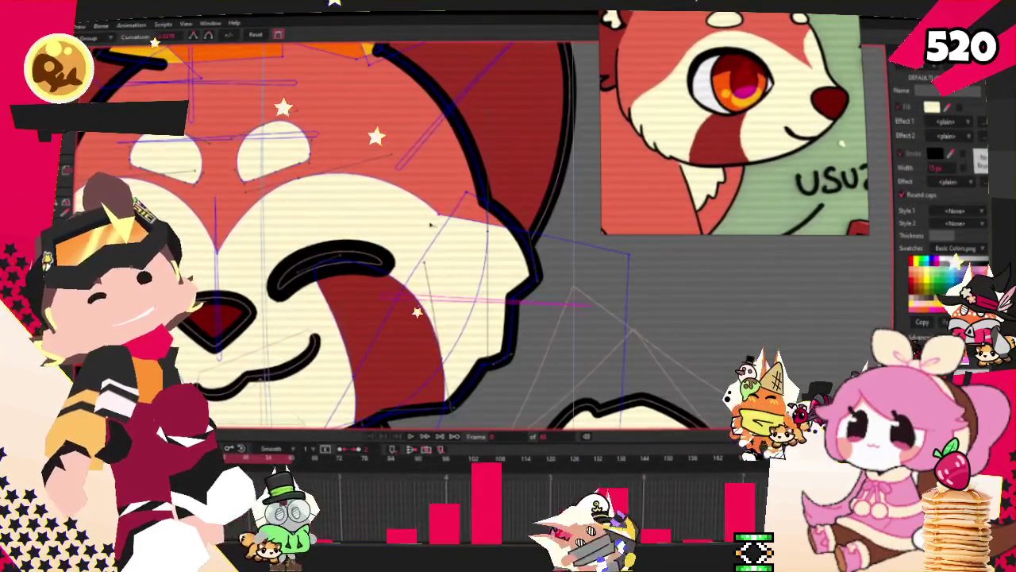
{"action": "scroll", "coordinate": [618, 263], "scroll_direction": "down", "scroll_amount": 2}
{"action": "scroll", "coordinate": [249, 223], "scroll_direction": "up", "scroll_amount": 2}
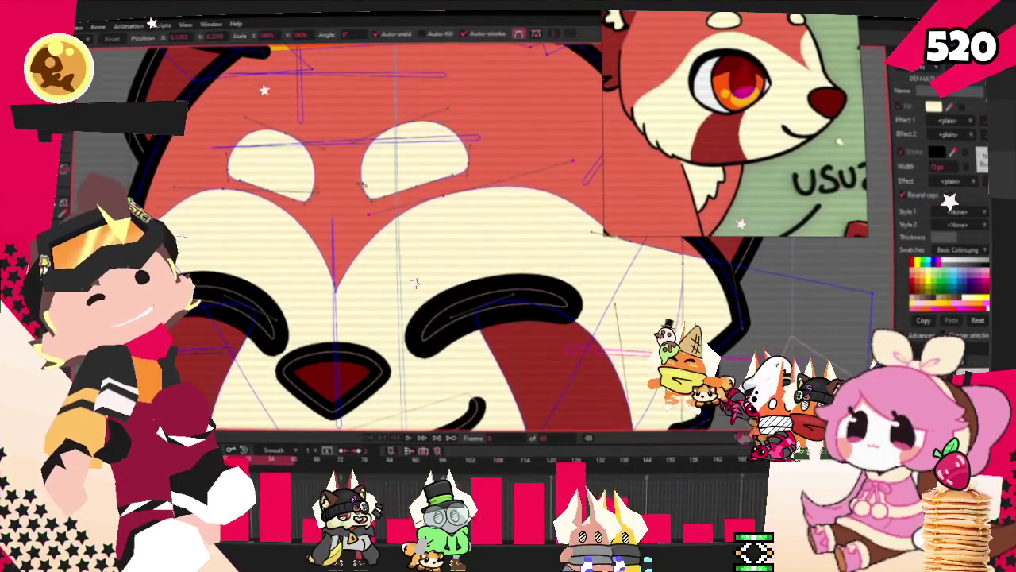
Nudge the left cream eye patch slightly up-right, deselect it, and play the animation
{"action": "left_click_drag", "start_coordinate": [287, 158], "coordinate": [293, 157]}
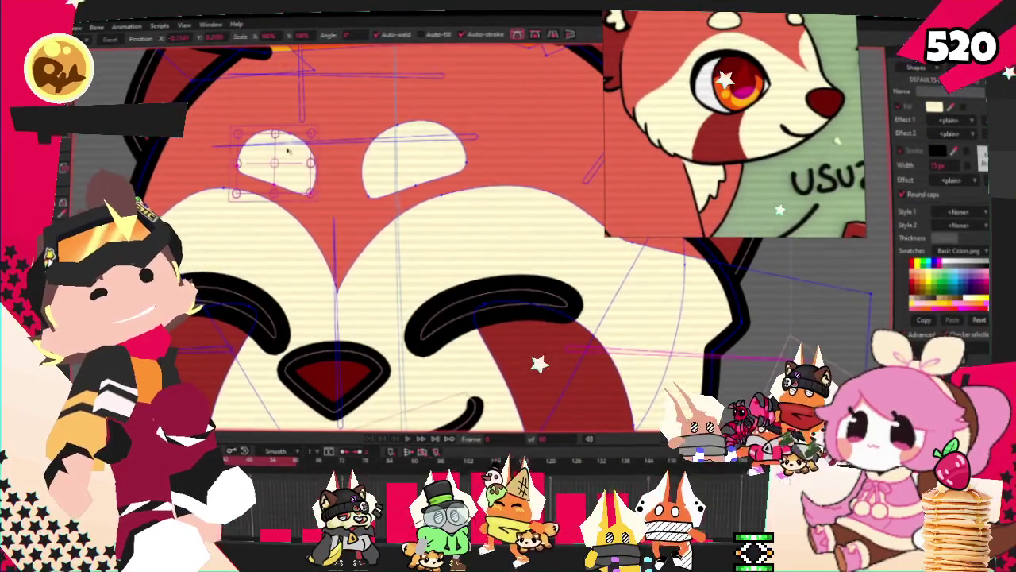
{"action": "left_click", "coordinate": [290, 163]}
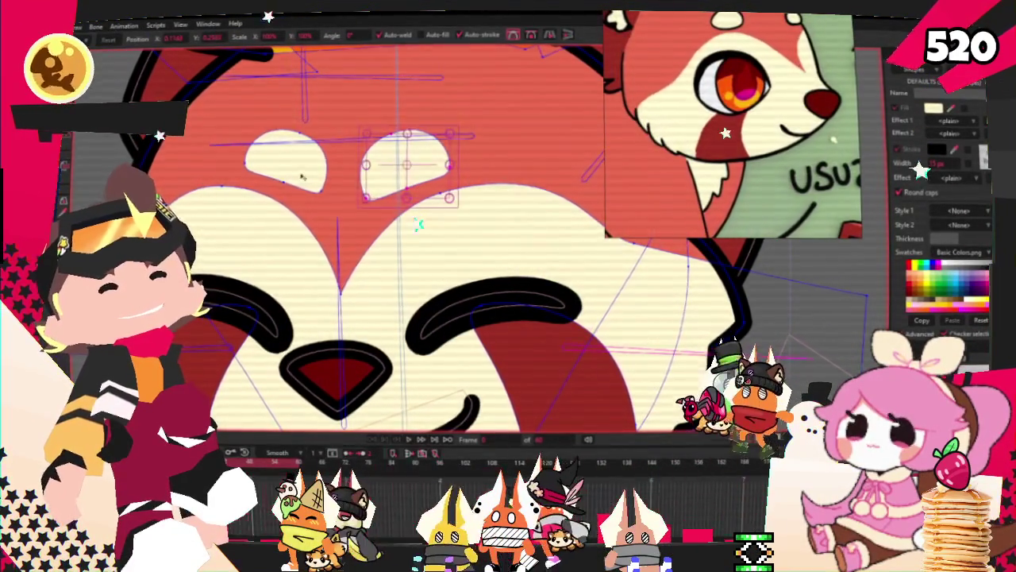
{"action": "left_click", "coordinate": [334, 138]}
{"action": "scroll", "coordinate": [347, 143], "scroll_direction": "down", "scroll_amount": 5}
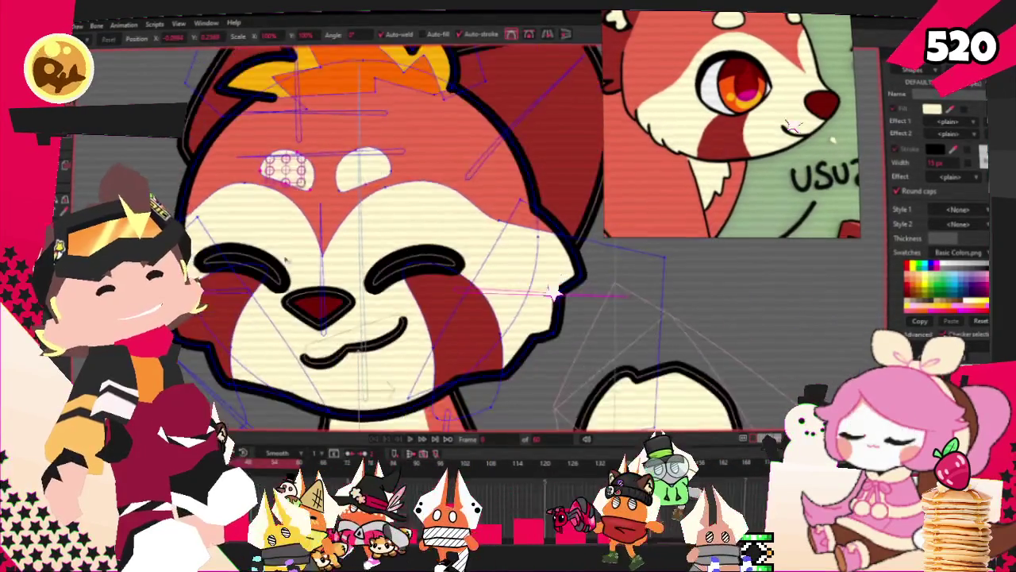
{"action": "left_click", "coordinate": [411, 439]}
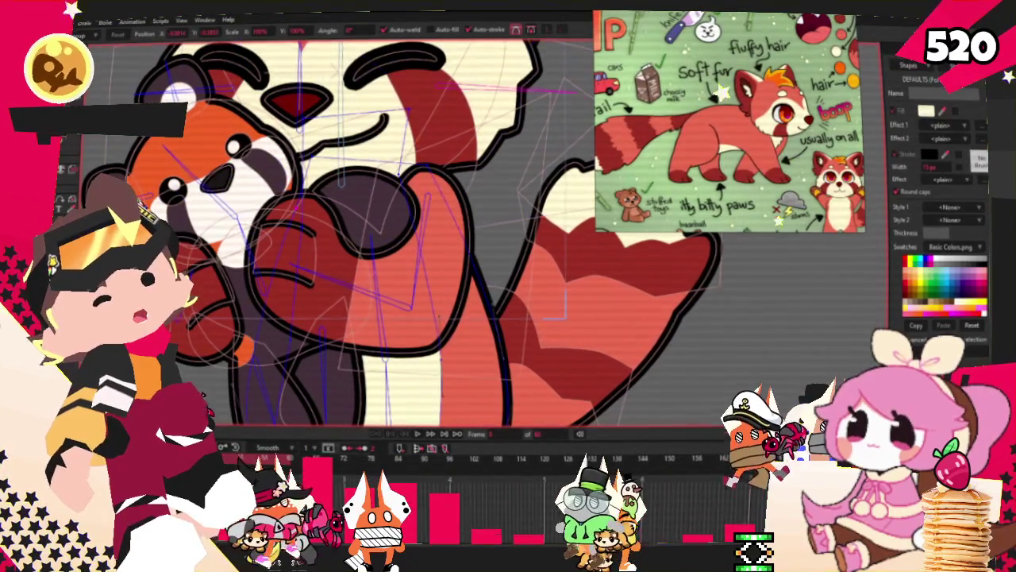
{"action": "key", "text": "r"}
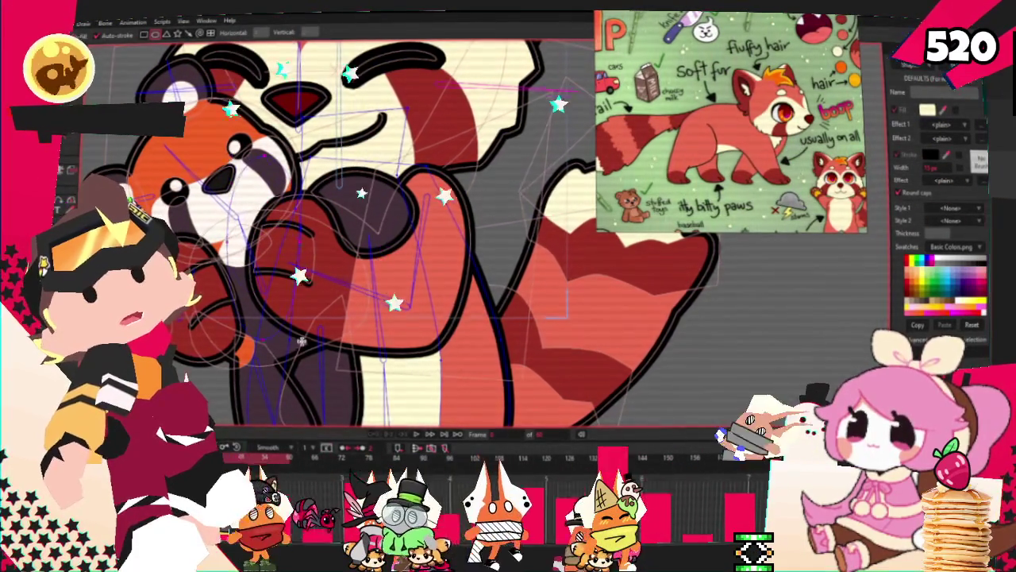
{"action": "key", "text": "g"}
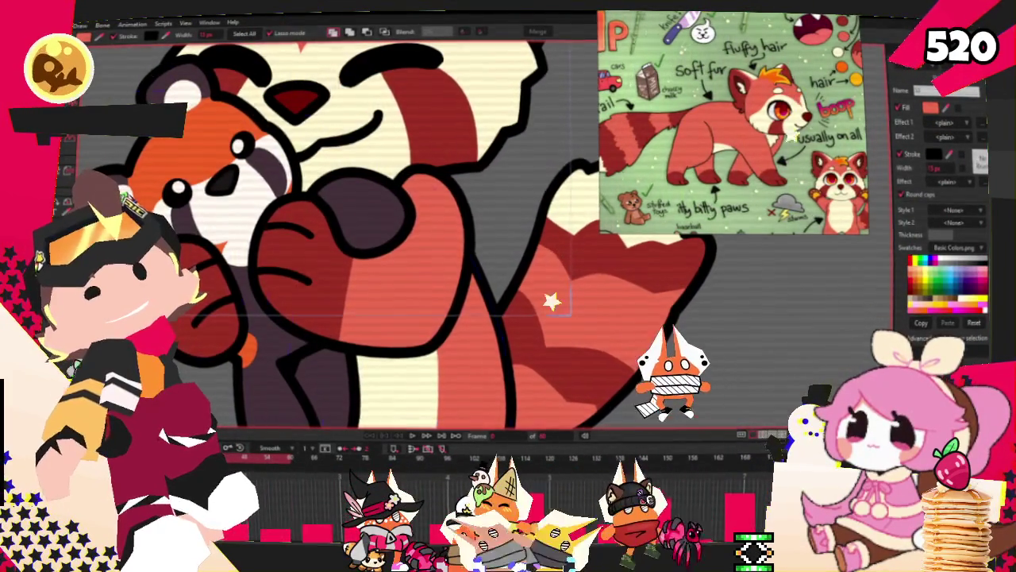
{"action": "key", "text": "t"}
{"action": "scroll", "coordinate": [266, 260], "scroll_direction": "up", "scroll_amount": 3}
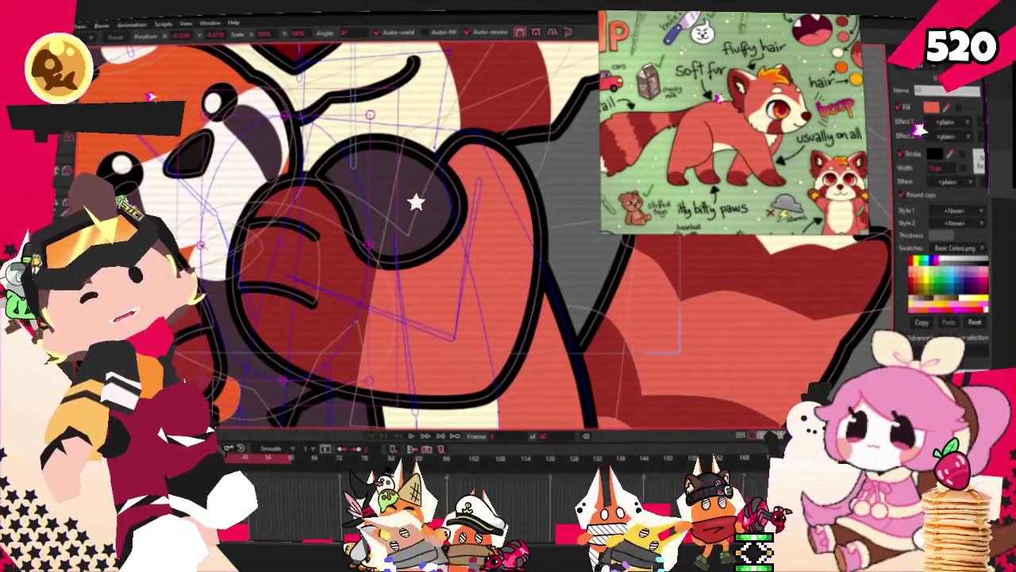
{"action": "left_click", "coordinate": [427, 248]}
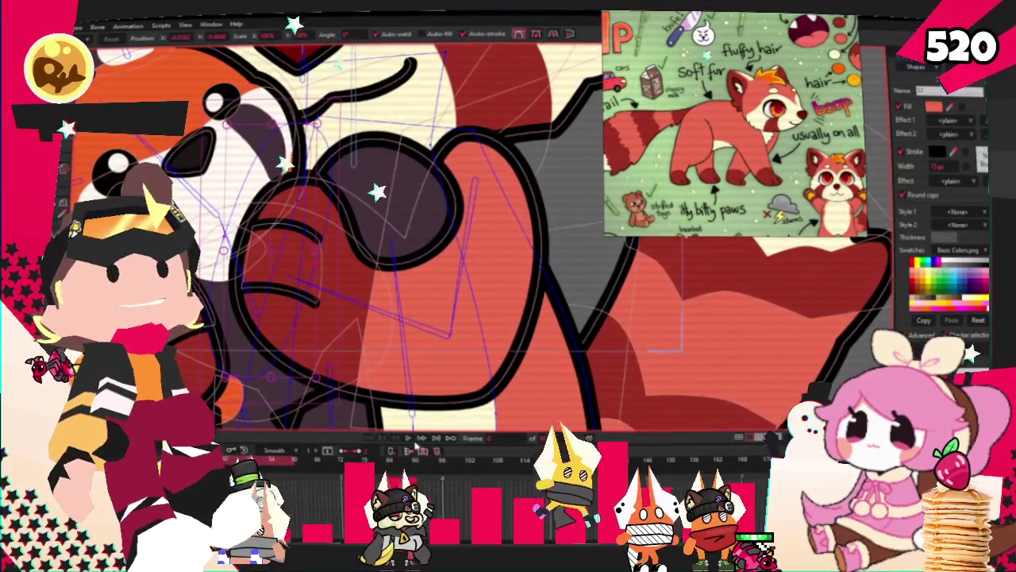
{"action": "scroll", "coordinate": [297, 307], "scroll_direction": "up", "scroll_amount": 3}
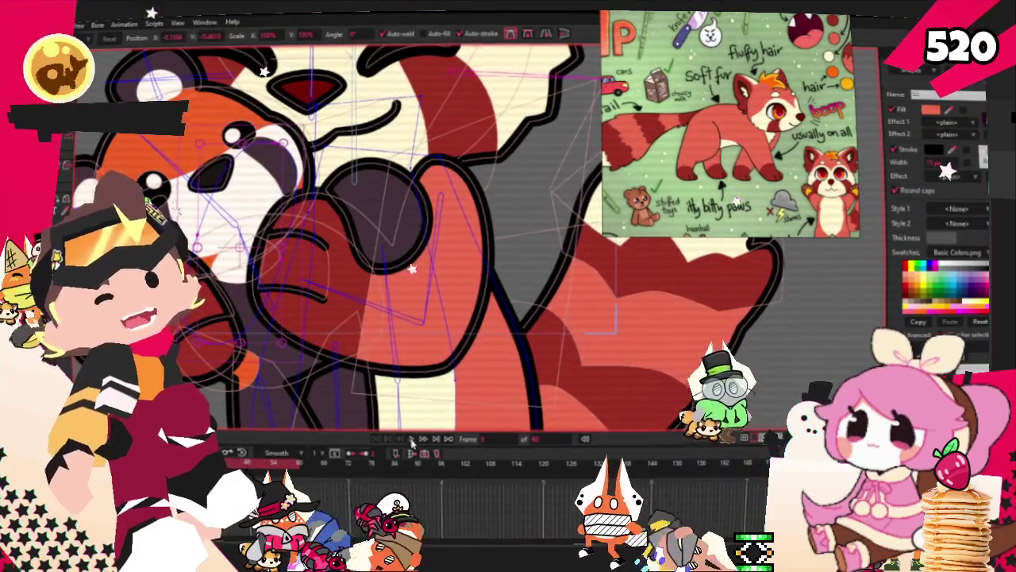
{"action": "left_click", "coordinate": [412, 436]}
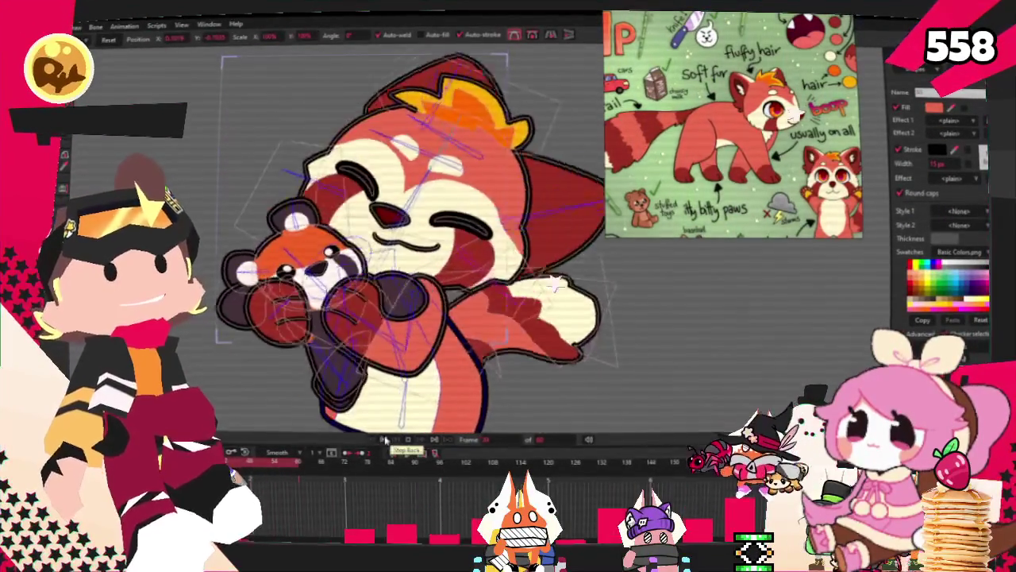
{"action": "left_click", "coordinate": [77, 26]}
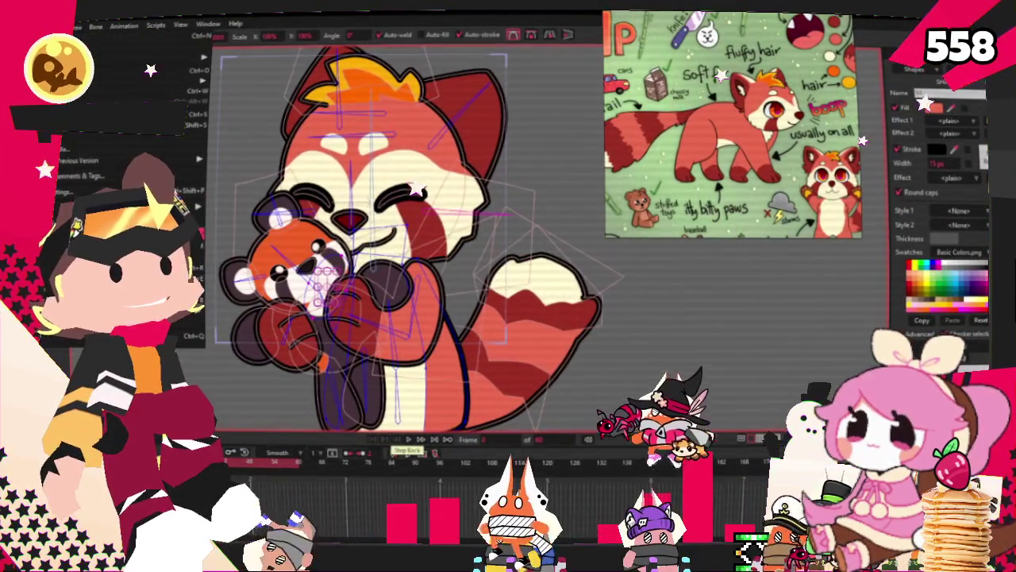
{"action": "left_click", "coordinate": [119, 218]}
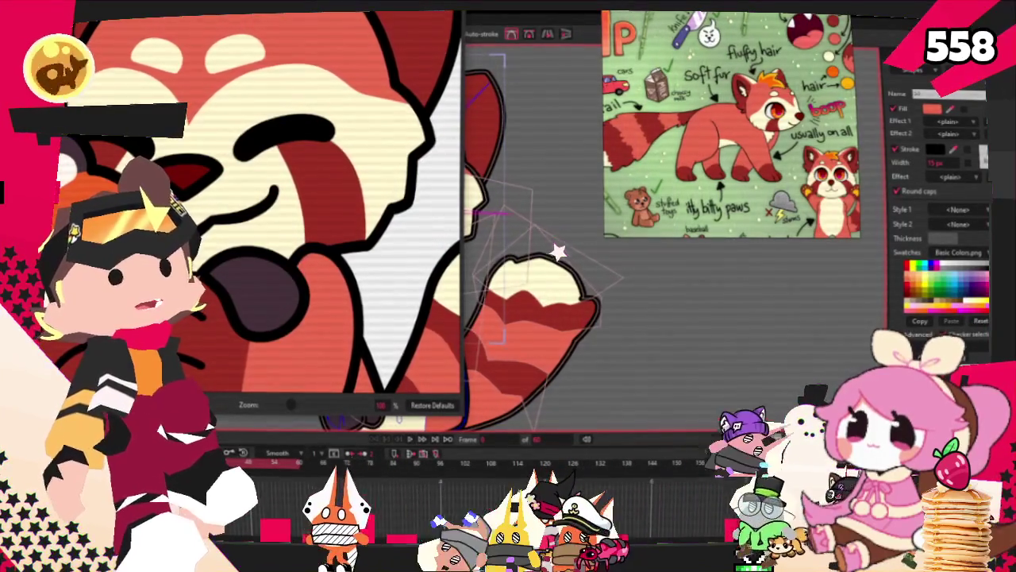
{"action": "key", "text": "Escape"}
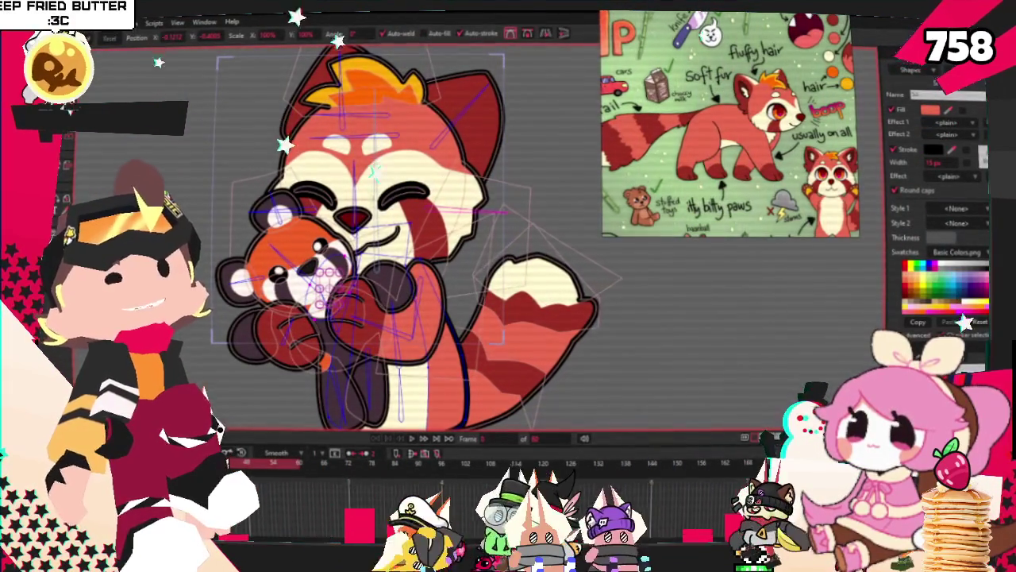
{"action": "key", "text": "alt+f"}
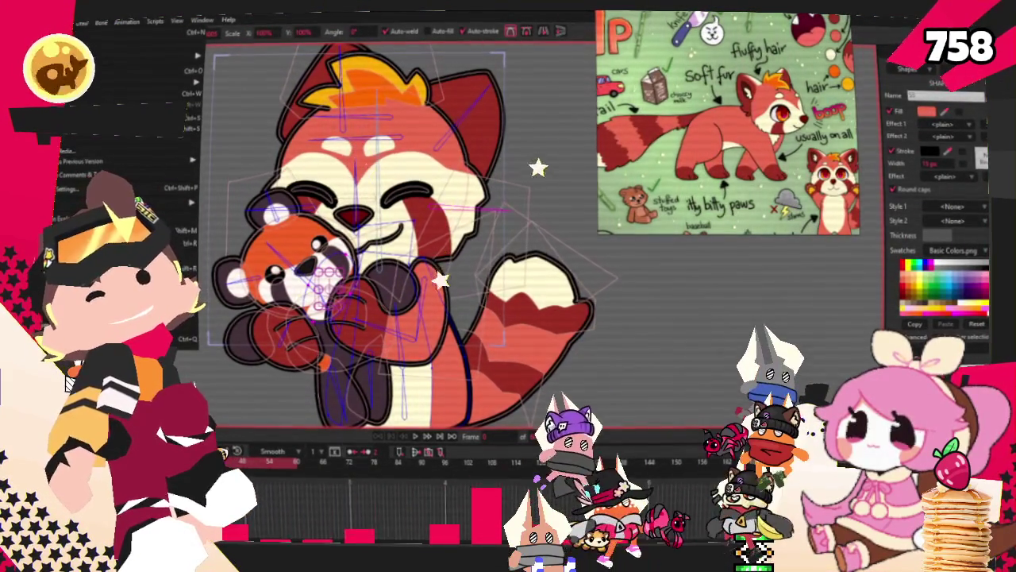
{"action": "key", "text": "Escape"}
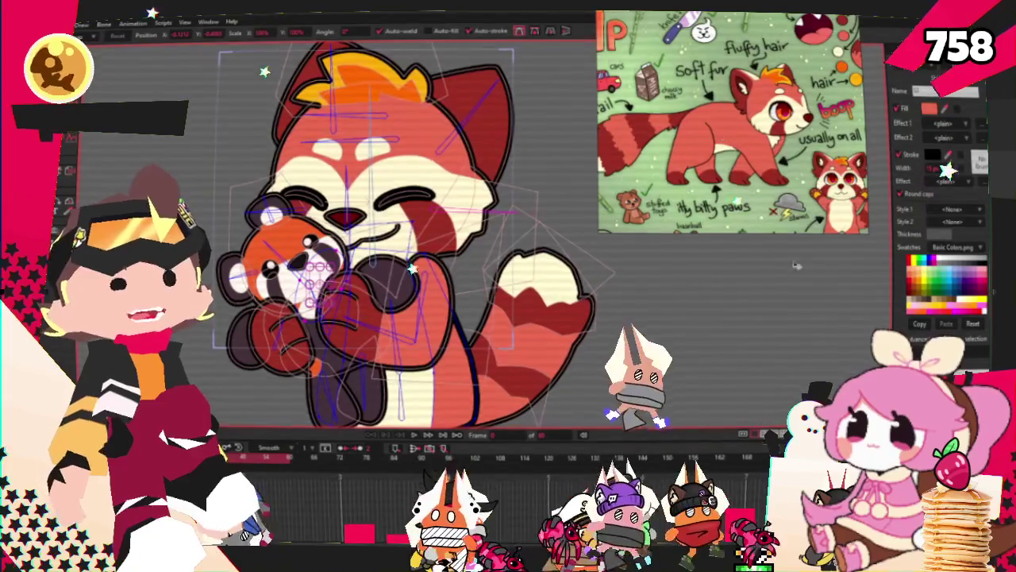
Replace the red panda reference sheet with a picture of a blue character in a red hat
{"action": "right_click", "coordinate": [719, 338]}
{"action": "left_click", "coordinate": [739, 311]}
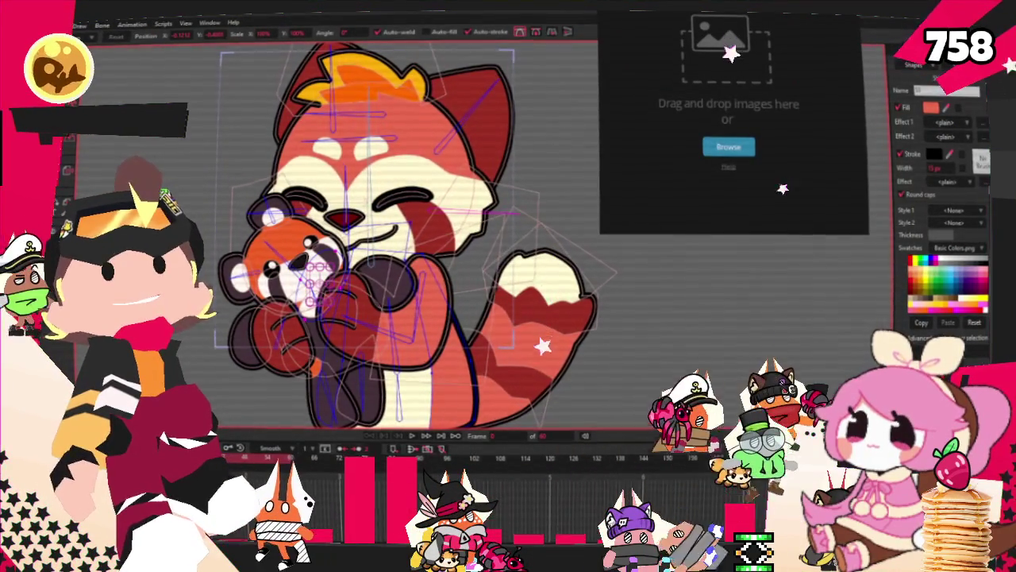
{"action": "left_click", "coordinate": [729, 147]}
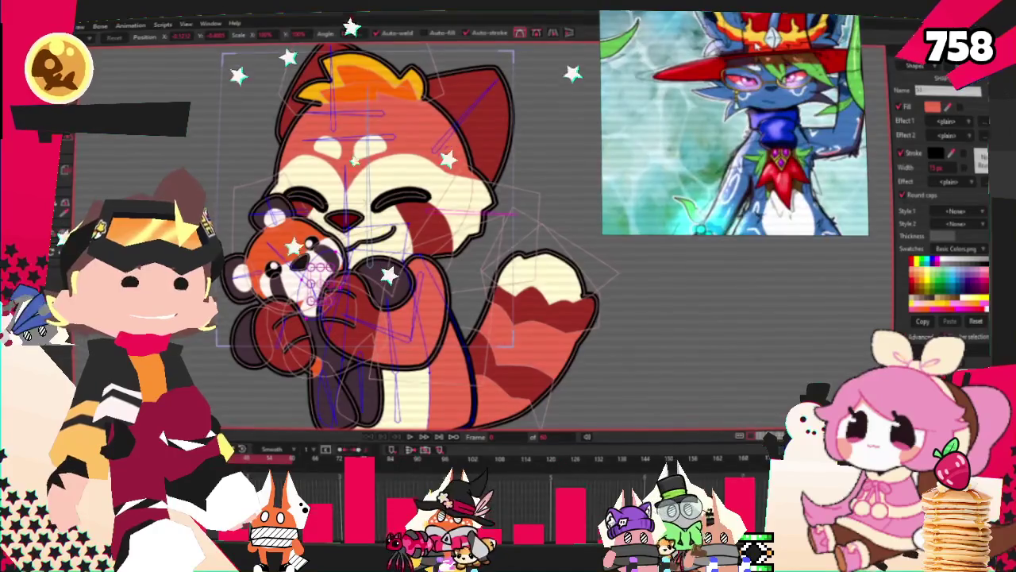
{"action": "scroll", "coordinate": [734, 123], "scroll_direction": "up", "scroll_amount": 3}
{"action": "scroll", "coordinate": [734, 123], "scroll_direction": "up", "scroll_amount": 2}
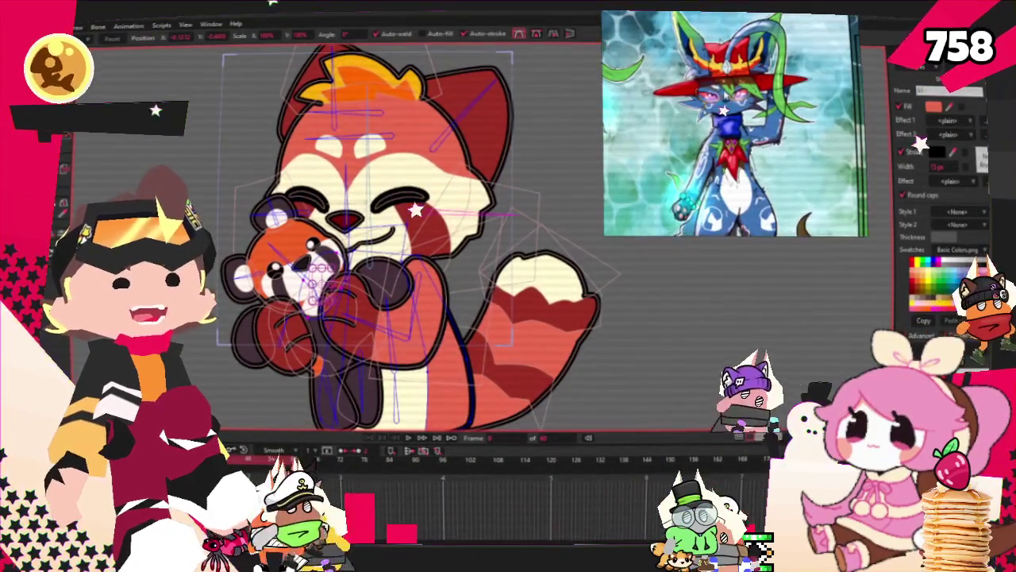
{"action": "scroll", "coordinate": [724, 104], "scroll_direction": "up", "scroll_amount": 3}
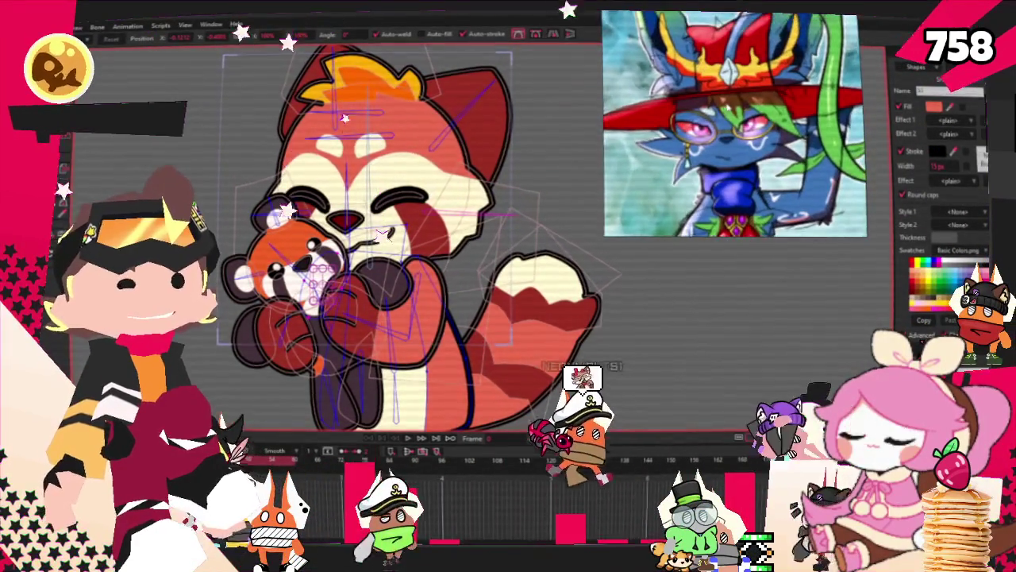
{"action": "scroll", "coordinate": [802, 97], "scroll_direction": "down", "scroll_amount": 2}
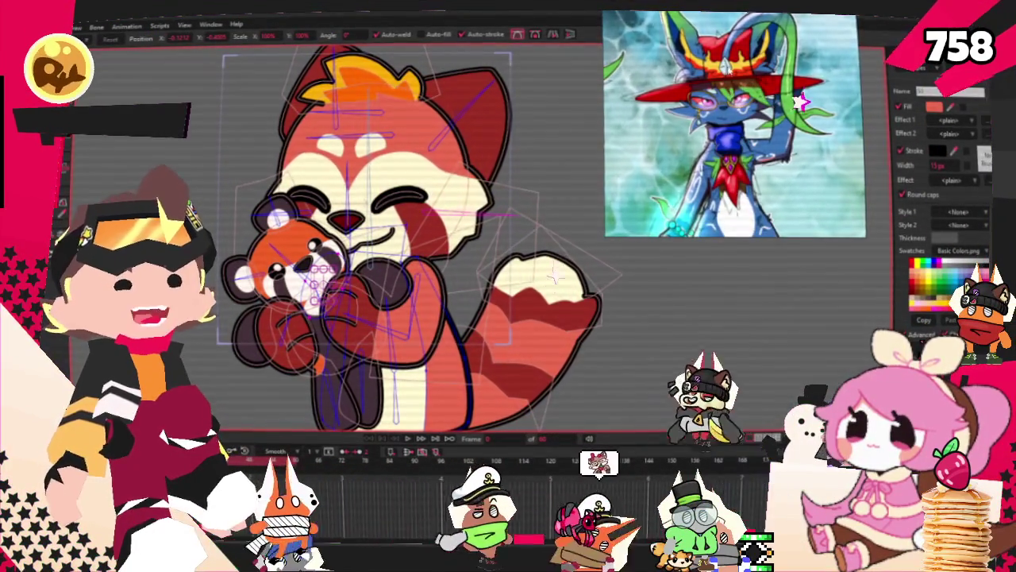
{"action": "scroll", "coordinate": [802, 97], "scroll_direction": "up", "scroll_amount": 2}
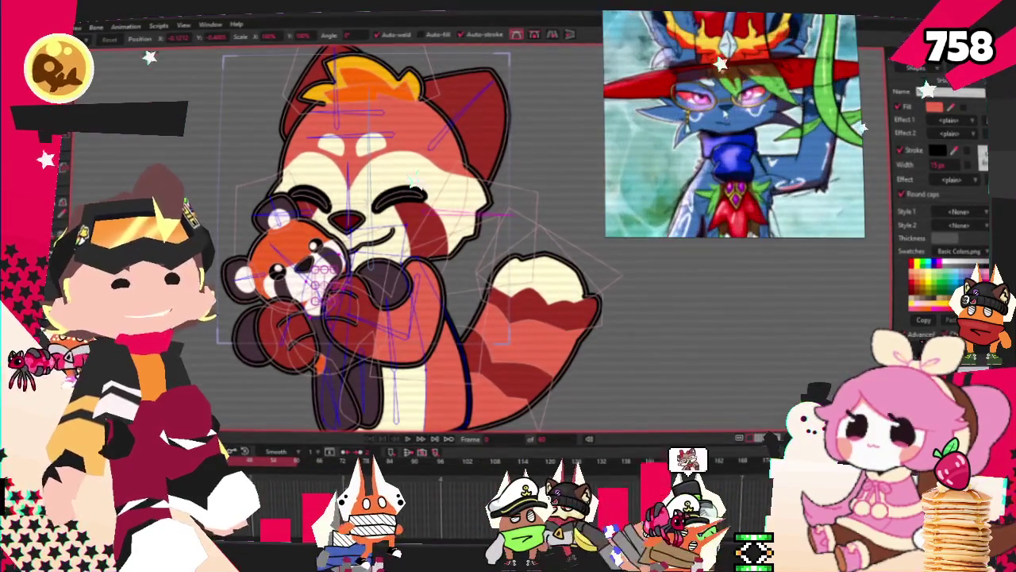
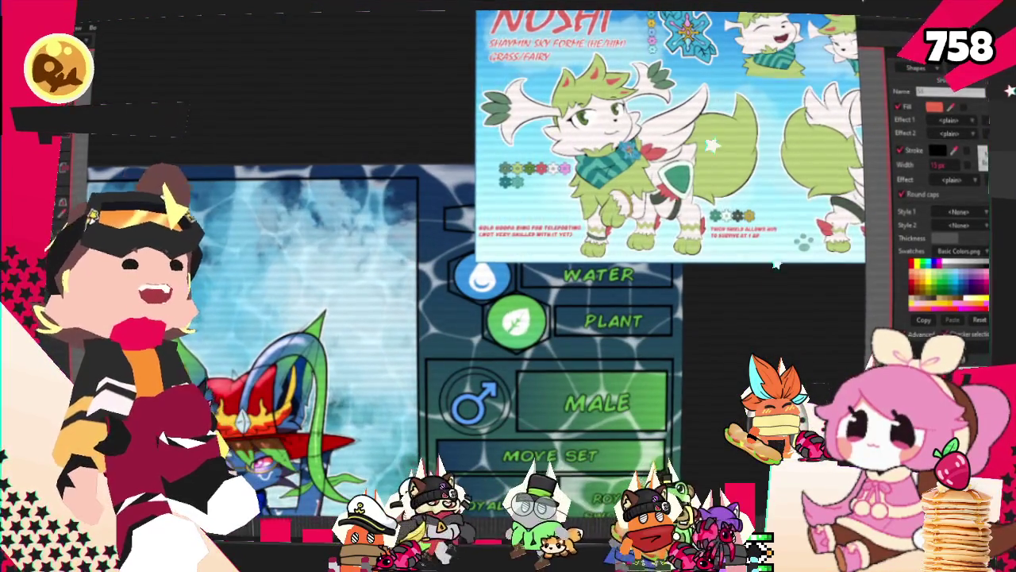
Paste the red panda emote artwork back onto the Moho canvas and switch to Discord
{"action": "scroll", "coordinate": [524, 333], "scroll_direction": "down", "scroll_amount": 2}
{"action": "scroll", "coordinate": [524, 334], "scroll_direction": "down", "scroll_amount": 2}
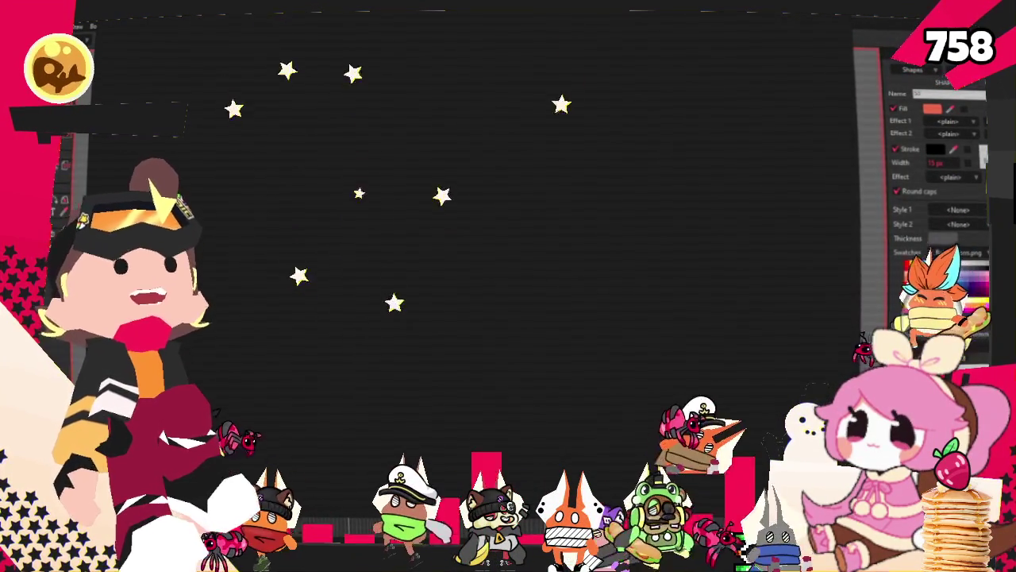
{"action": "key", "text": "ctrl+v"}
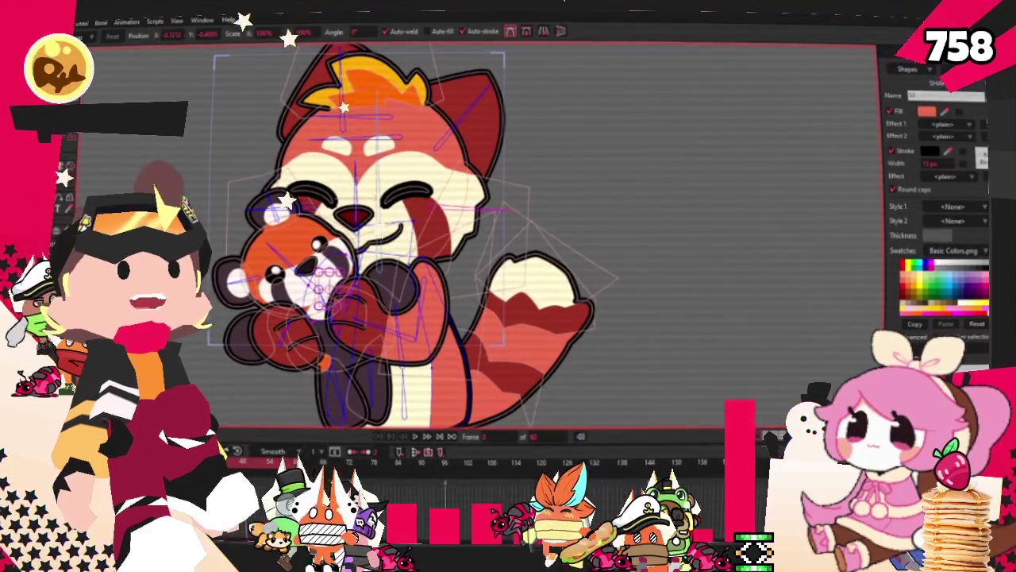
{"action": "key", "text": "alt+Tab"}
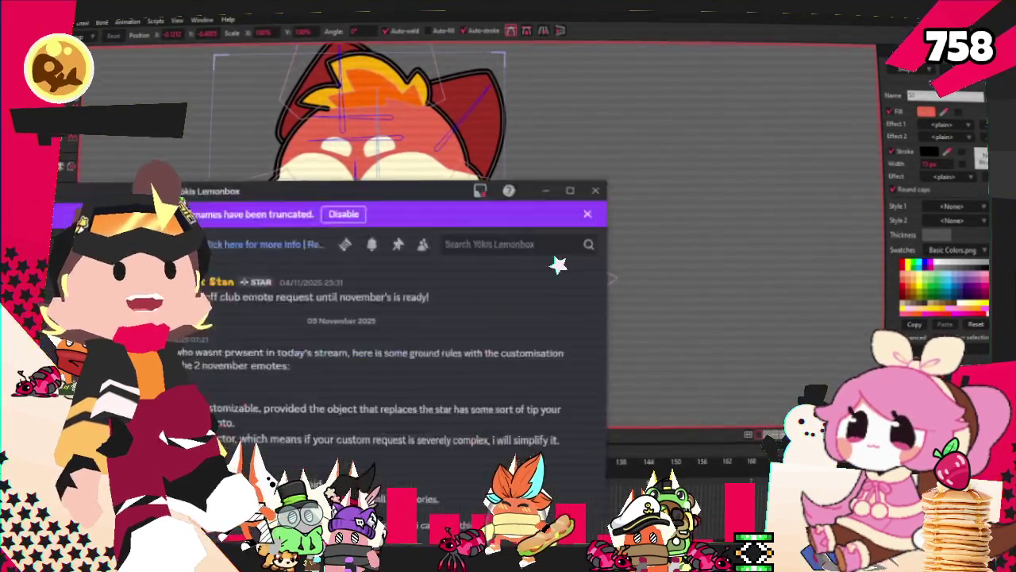
{"action": "mouse_move", "coordinate": [604, 173]}
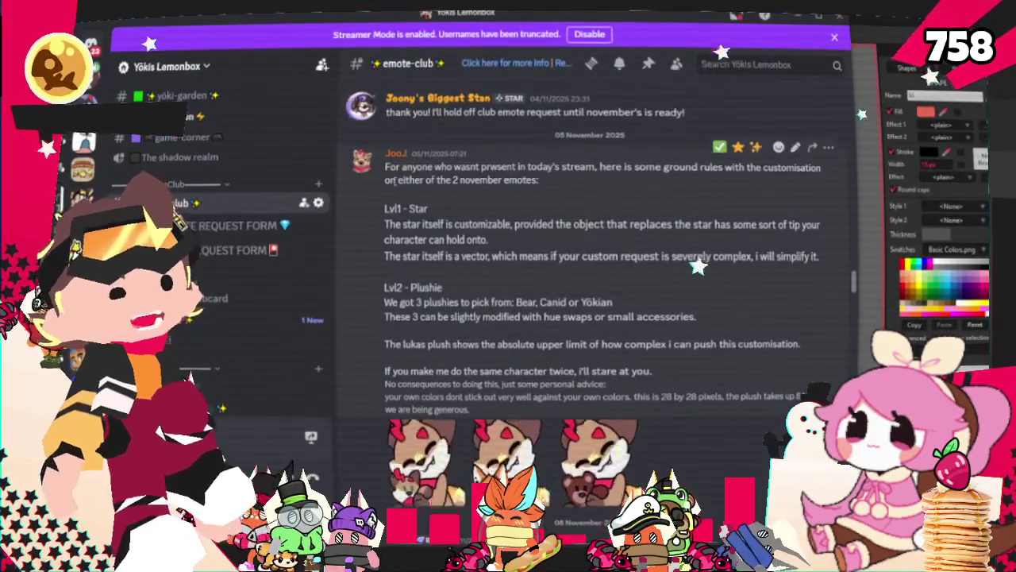
Highlight the rules' opening paragraph and star customisation rule, and preview the plushie emote image
{"action": "triple_click", "coordinate": [530, 179]}
{"action": "left_click_drag", "start_coordinate": [530, 178], "coordinate": [577, 169]}
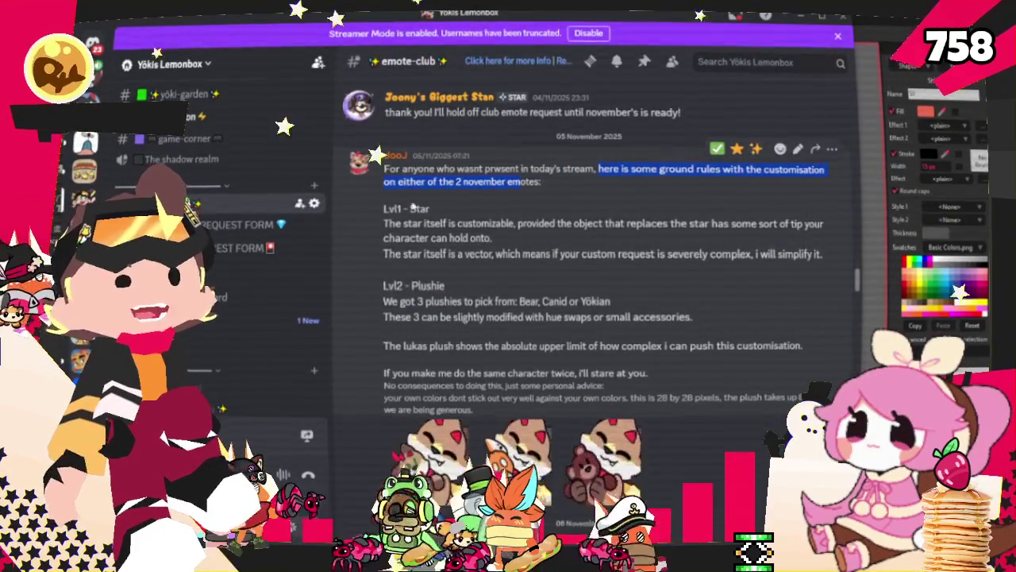
{"action": "left_click_drag", "start_coordinate": [383, 224], "coordinate": [713, 225]}
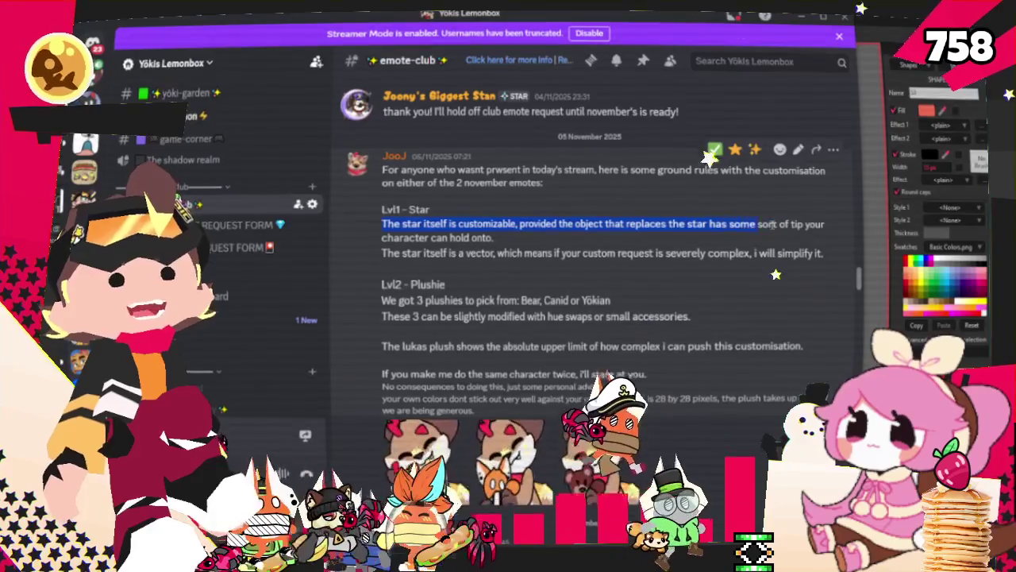
{"action": "mouse_move", "coordinate": [798, 226]}
{"action": "left_mouse_down"}
{"action": "mouse_move", "coordinate": [494, 238]}
{"action": "mouse_move", "coordinate": [487, 252]}
{"action": "mouse_move", "coordinate": [806, 255]}
{"action": "left_mouse_up"}
{"action": "left_click", "coordinate": [517, 465]}
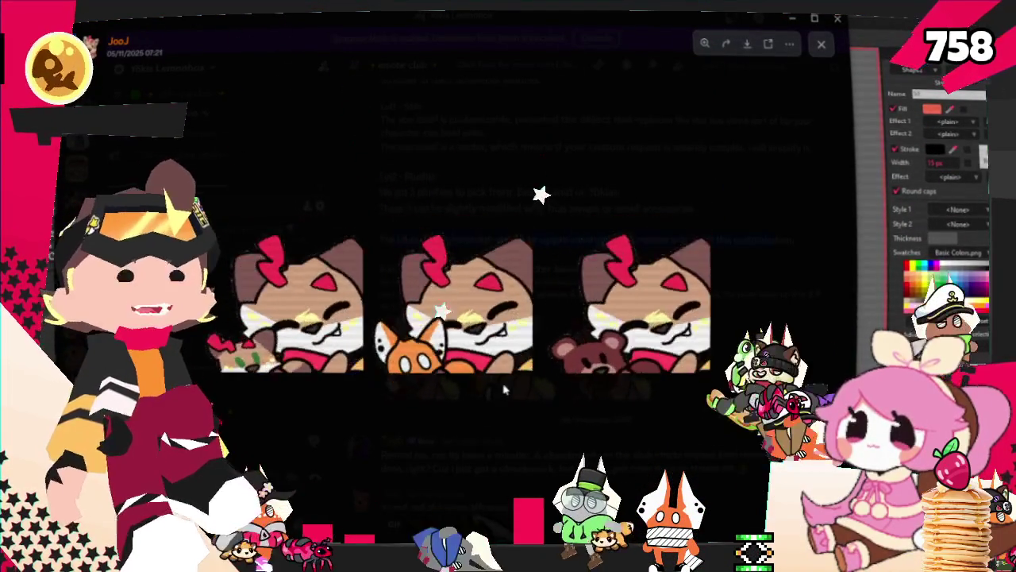
{"action": "key", "text": "Escape"}
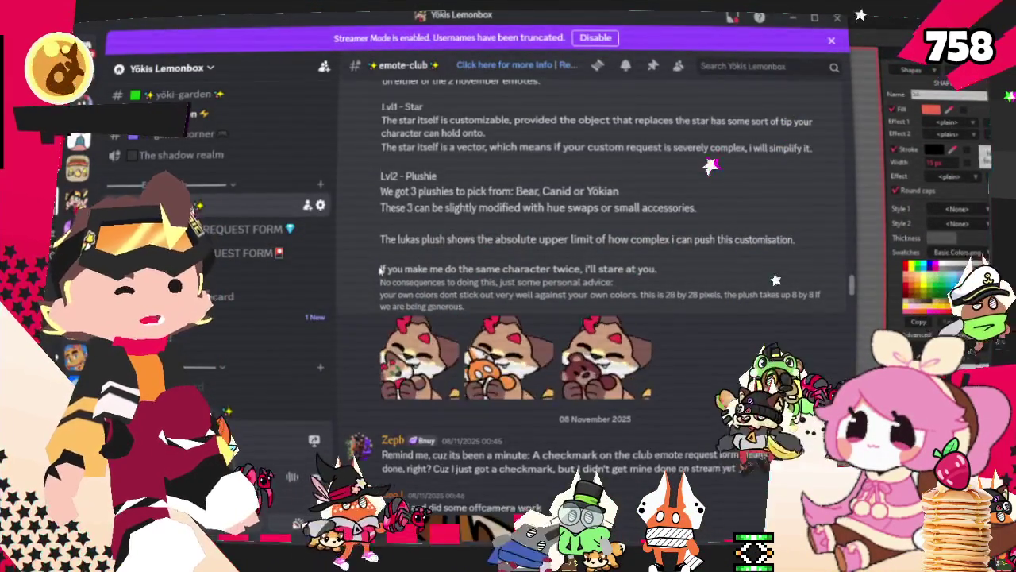
Highlight the same-character-twice warning and the colour and pixel size advice
{"action": "left_click_drag", "start_coordinate": [380, 268], "coordinate": [434, 270]}
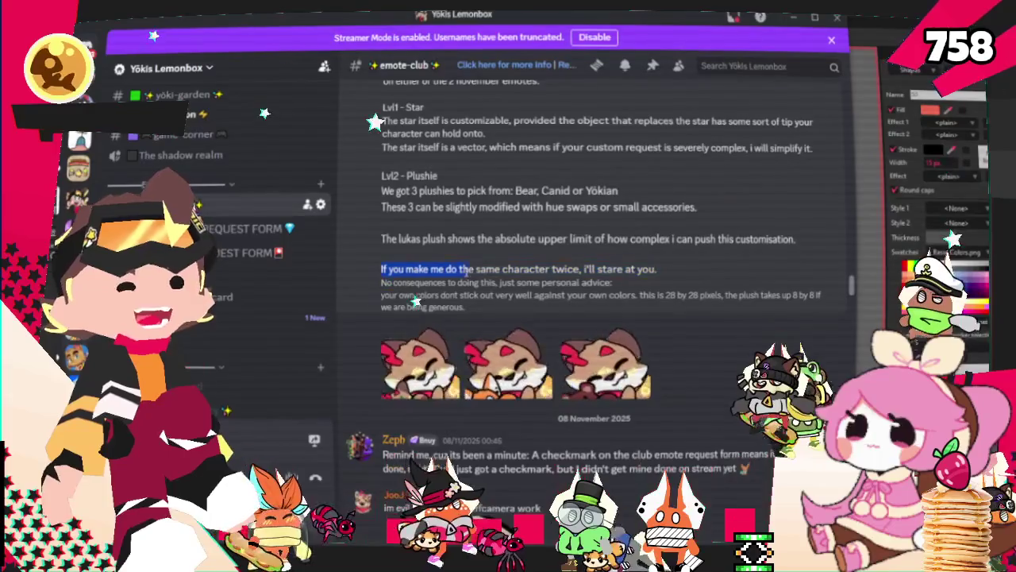
{"action": "left_click_drag", "start_coordinate": [472, 270], "coordinate": [581, 269]}
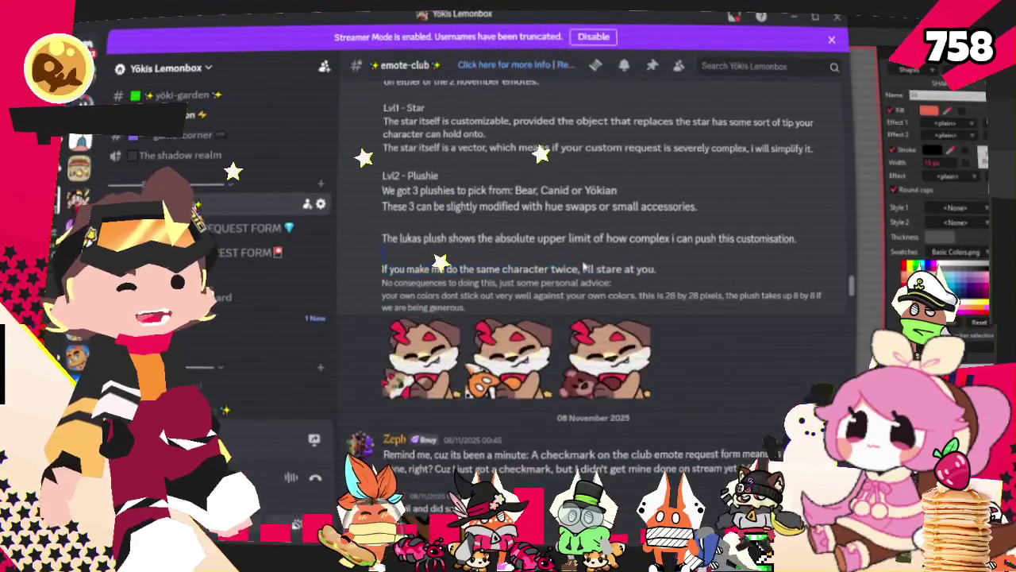
{"action": "mouse_move", "coordinate": [458, 287]}
{"action": "left_mouse_down"}
{"action": "mouse_move", "coordinate": [395, 284]}
{"action": "mouse_move", "coordinate": [644, 296]}
{"action": "left_mouse_up"}
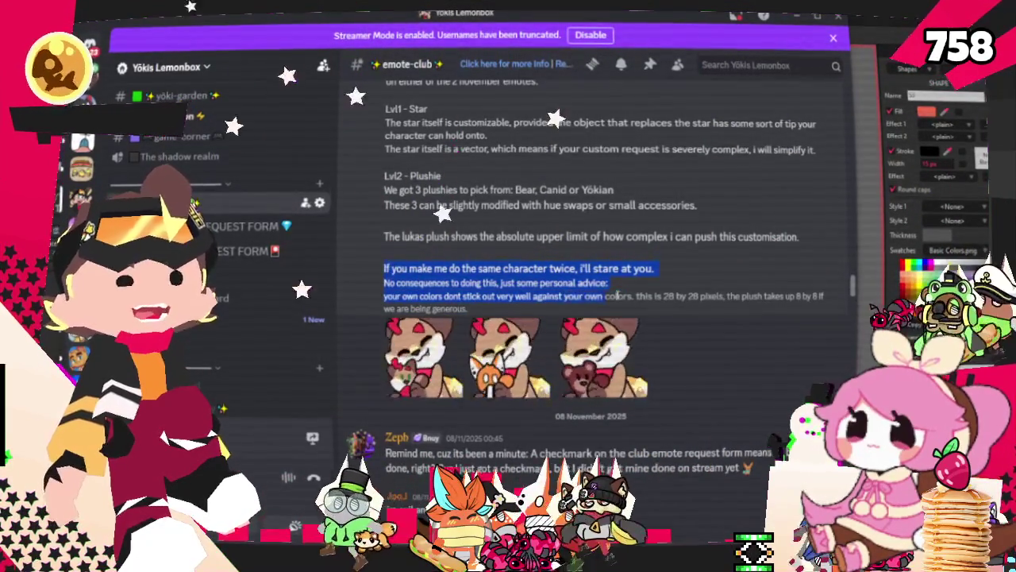
{"action": "left_click_drag", "start_coordinate": [763, 293], "coordinate": [643, 299]}
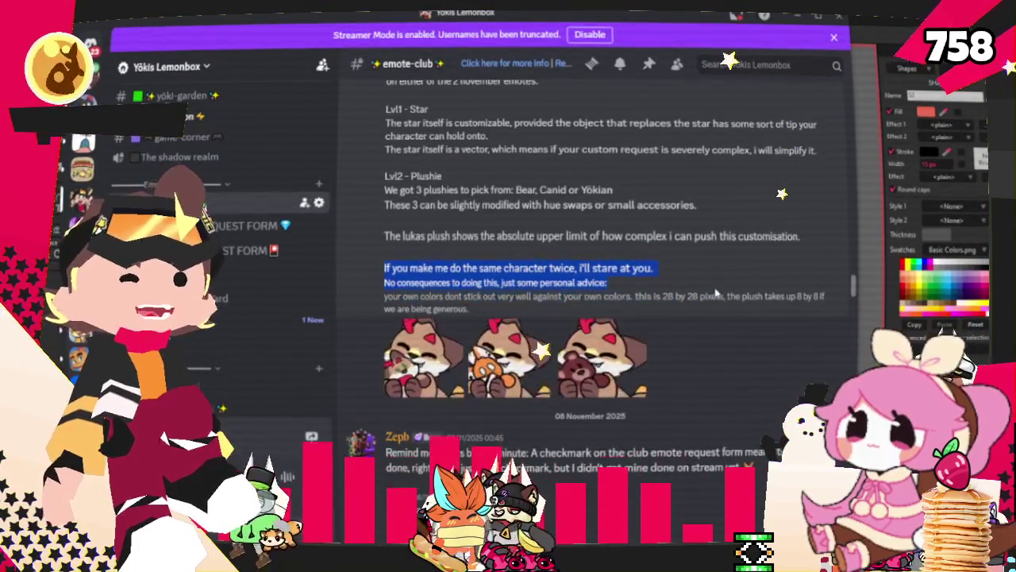
{"action": "left_click_drag", "start_coordinate": [808, 296], "coordinate": [472, 309]}
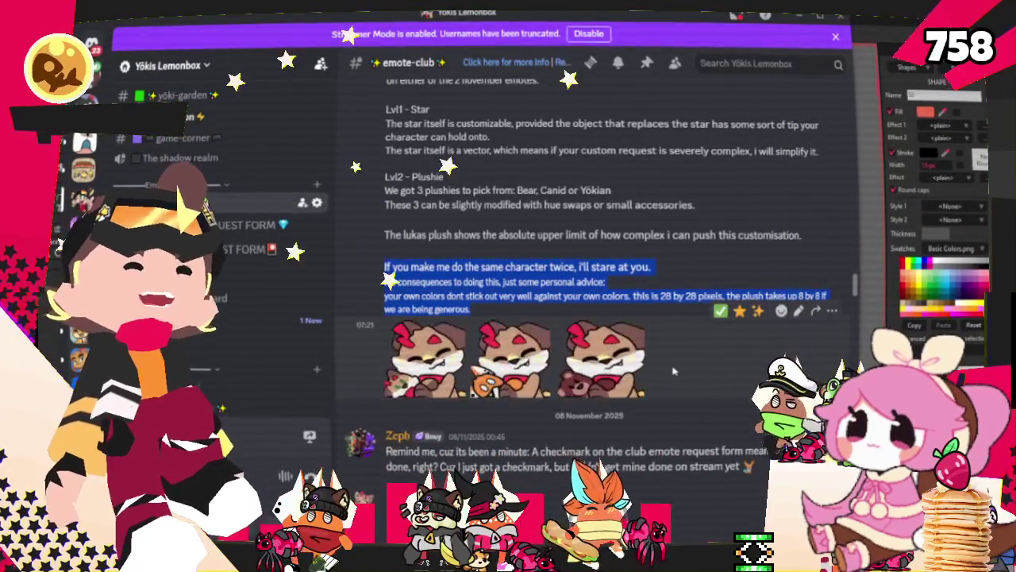
Reselect the whole rules message, then return to the red panda rig in Moho
{"action": "left_click", "coordinate": [673, 371]}
{"action": "scroll", "coordinate": [674, 371], "scroll_direction": "up", "scroll_amount": 2}
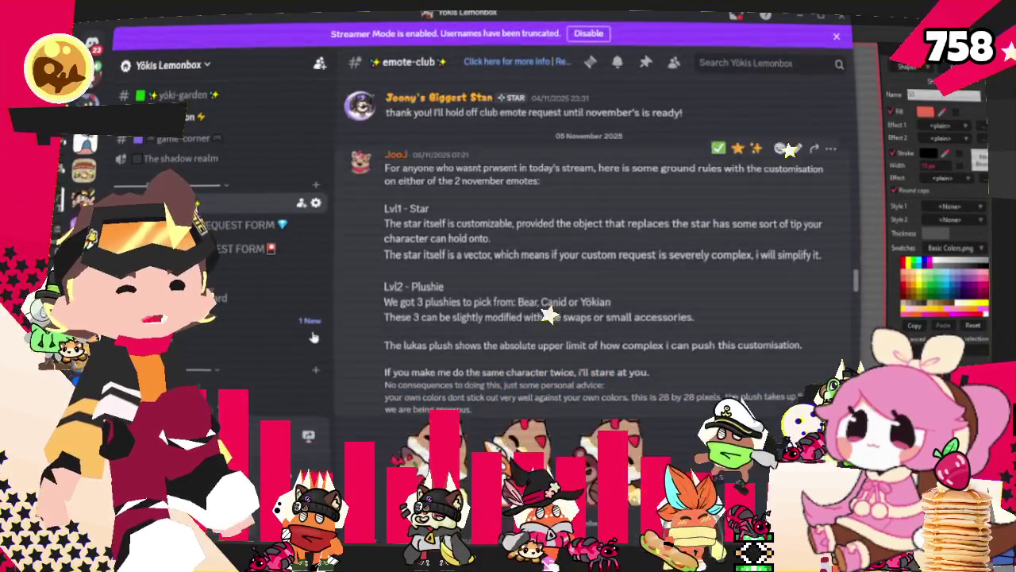
{"action": "mouse_move", "coordinate": [384, 164]}
{"action": "left_mouse_down"}
{"action": "mouse_move", "coordinate": [597, 385]}
{"action": "mouse_move", "coordinate": [474, 409]}
{"action": "left_mouse_up"}
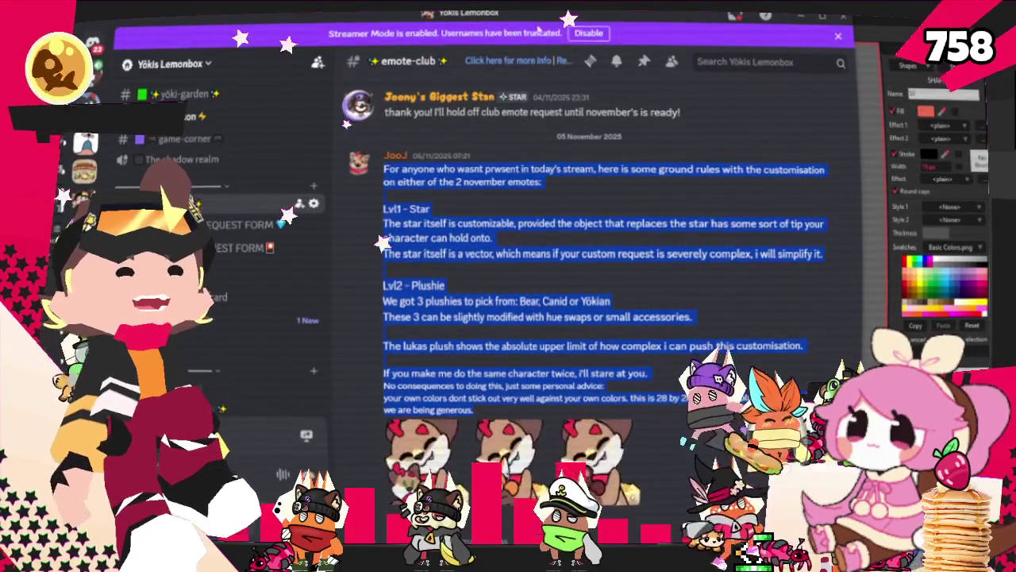
{"action": "key", "text": "alt+Tab"}
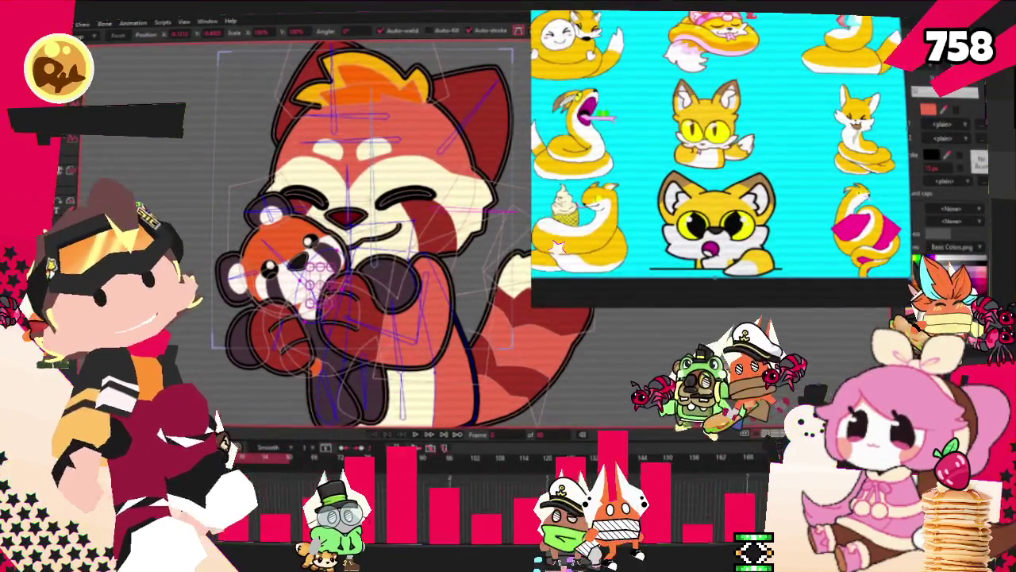
Open Moho's File menu and dismiss it without choosing a command
{"action": "key", "text": "alt+f"}
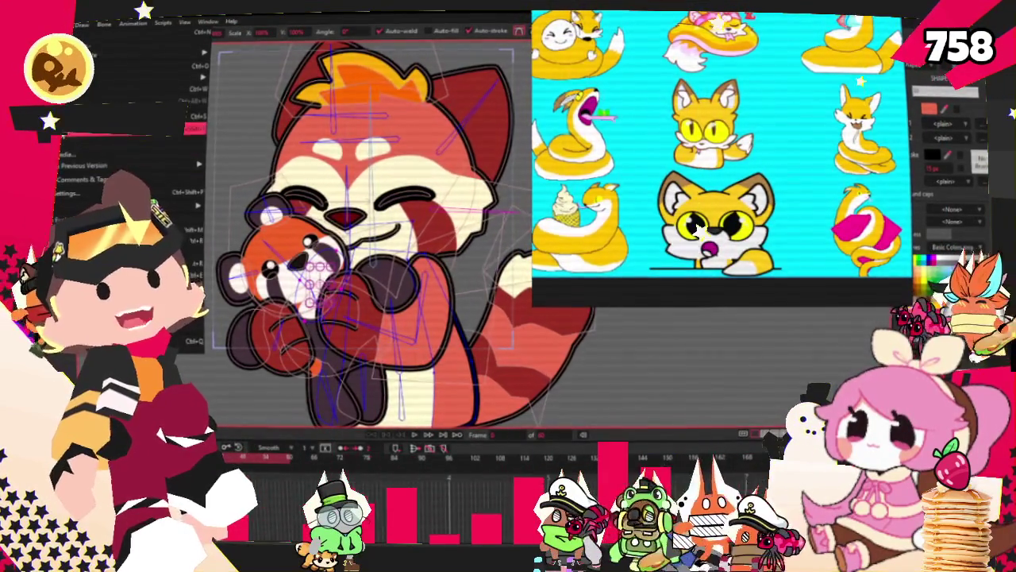
{"action": "key", "text": "Escape"}
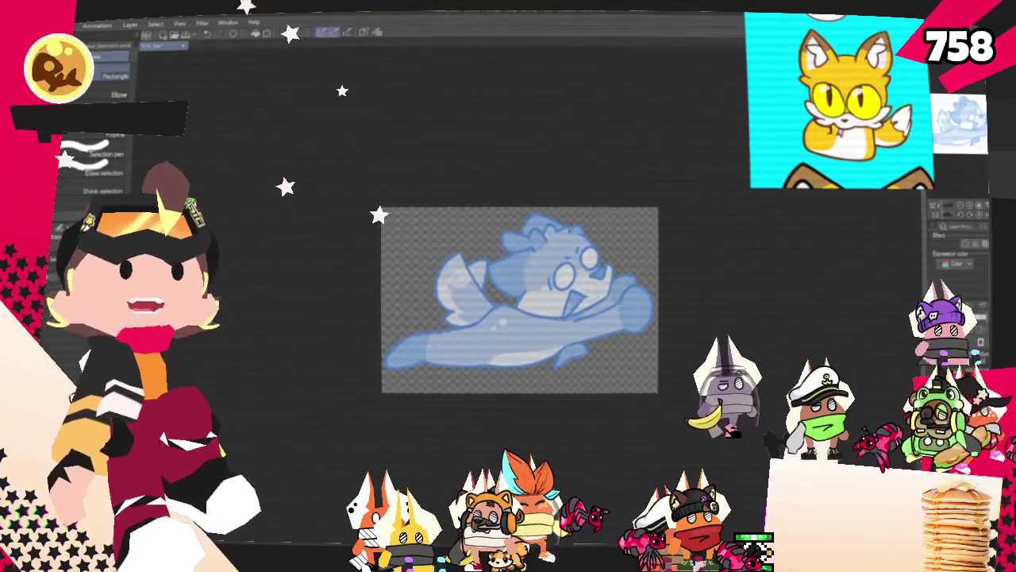
With the pencil, sketch black lines beside the snout and the snout outline by the head
{"action": "scroll", "coordinate": [559, 252], "scroll_direction": "up", "scroll_amount": 2}
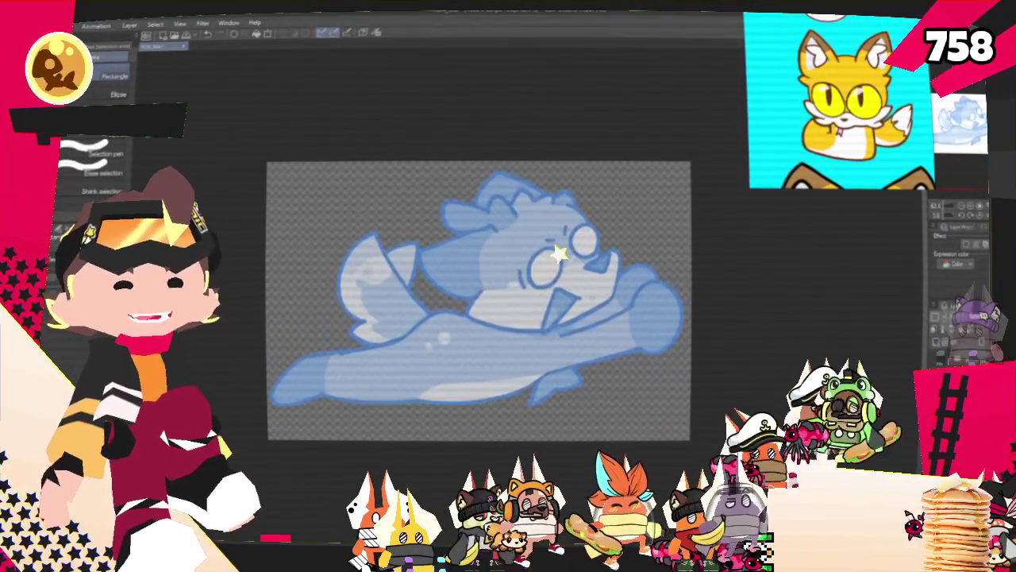
{"action": "key", "text": "p"}
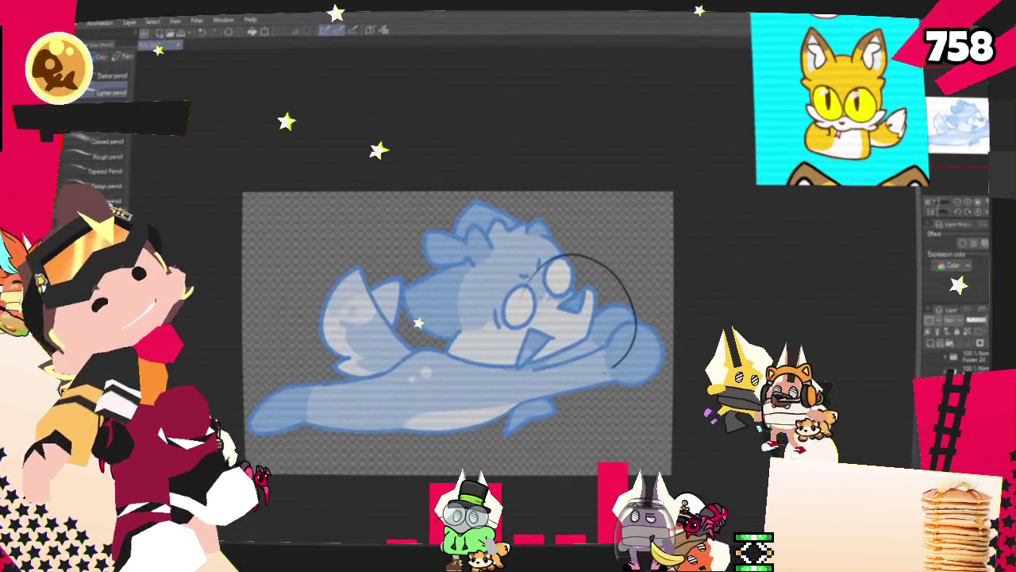
{"action": "left_click_drag", "start_coordinate": [628, 328], "coordinate": [660, 351]}
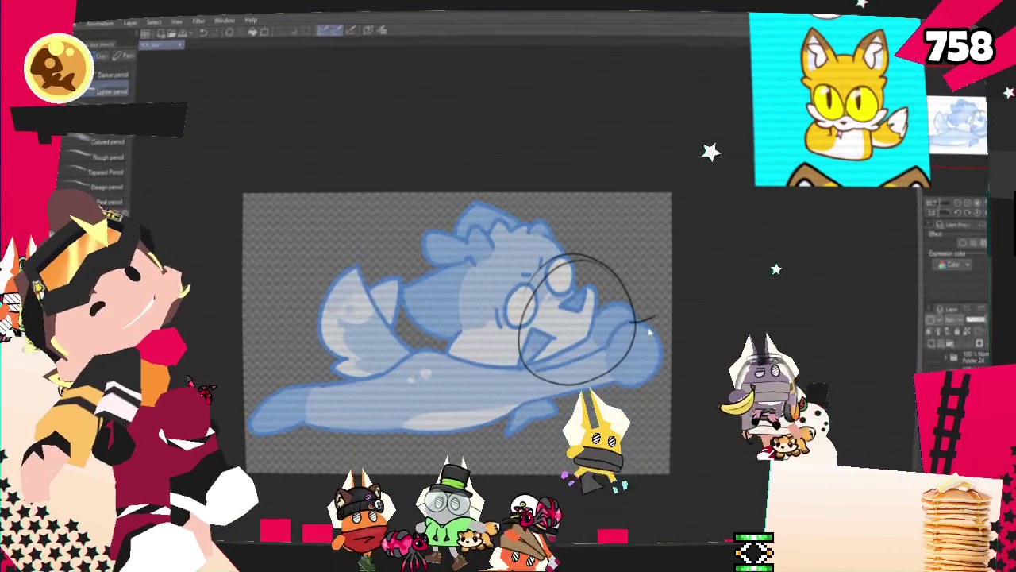
{"action": "left_click_drag", "start_coordinate": [648, 317], "coordinate": [652, 335]}
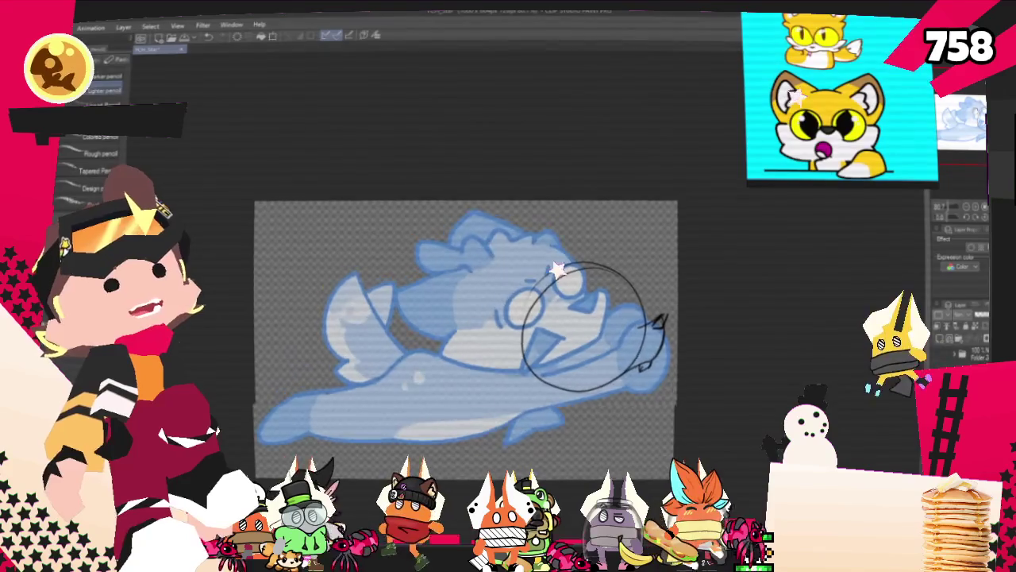
{"action": "left_click_drag", "start_coordinate": [477, 334], "coordinate": [502, 307]}
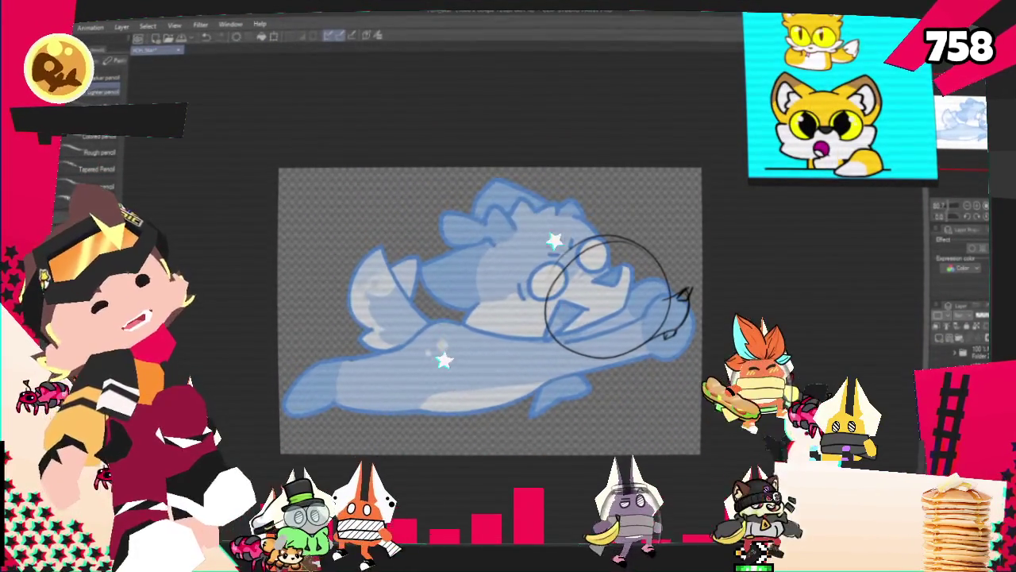
{"action": "left_click_drag", "start_coordinate": [556, 304], "coordinate": [546, 340]}
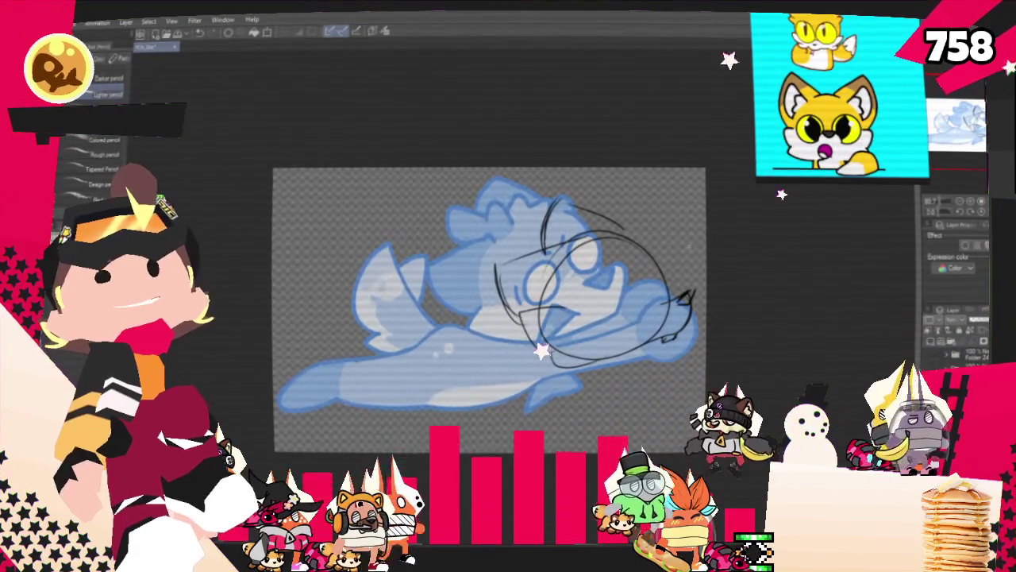
Sketch a small circle on the head and a long line across the blue body
{"action": "left_click_drag", "start_coordinate": [556, 309], "coordinate": [486, 303]}
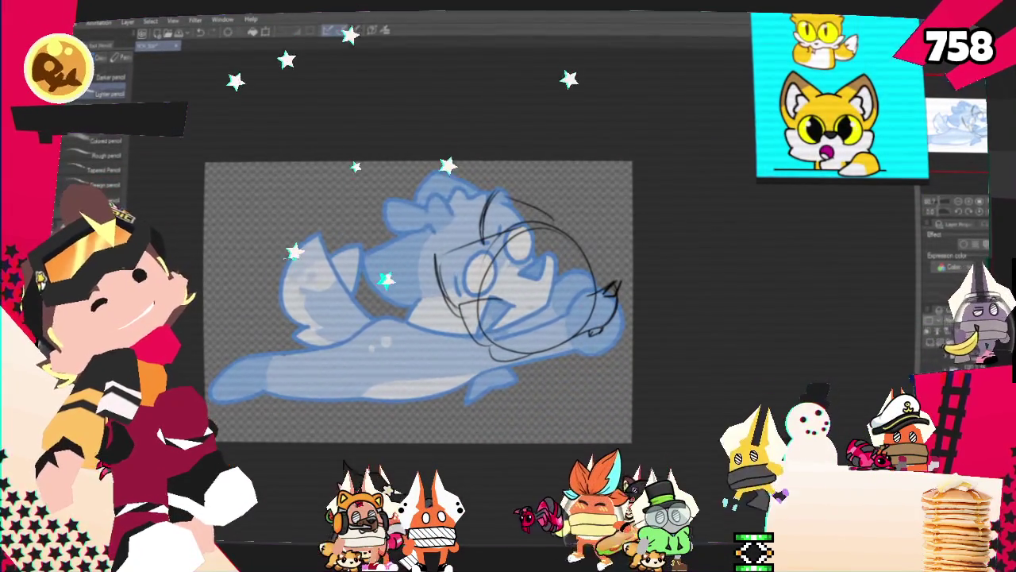
{"action": "left_click_drag", "start_coordinate": [548, 278], "coordinate": [575, 274]}
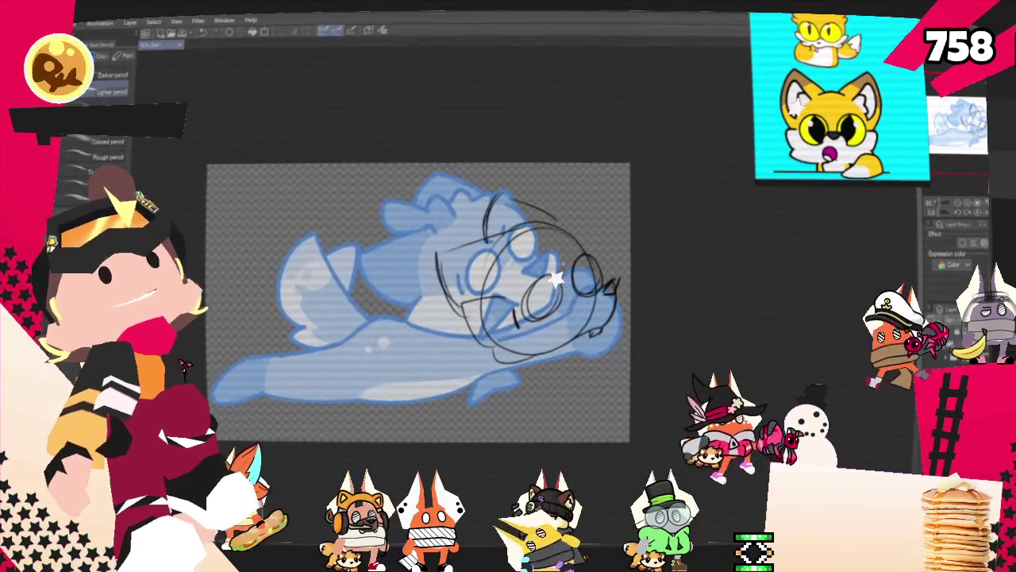
{"action": "key", "text": "p"}
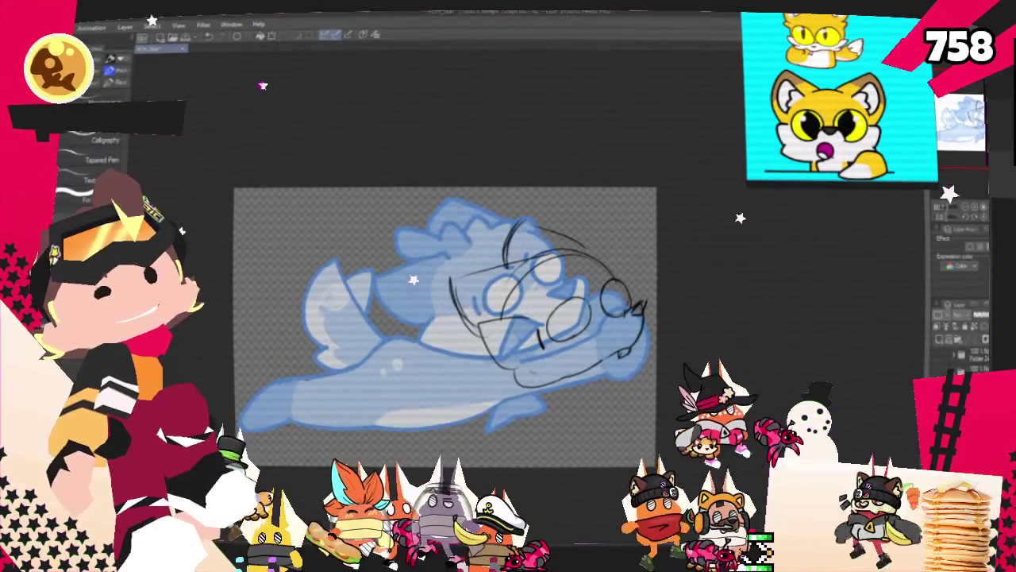
{"action": "key", "text": "p"}
{"action": "mouse_move", "coordinate": [482, 329]}
{"action": "left_mouse_down"}
{"action": "mouse_move", "coordinate": [535, 322]}
{"action": "mouse_move", "coordinate": [574, 342]}
{"action": "left_mouse_up"}
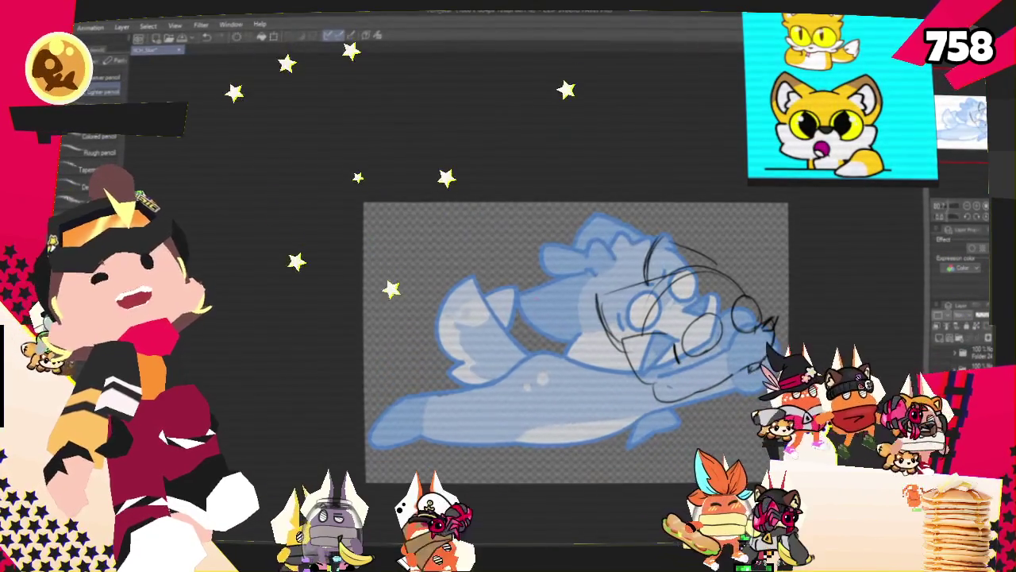
{"action": "left_click_drag", "start_coordinate": [448, 331], "coordinate": [628, 341]}
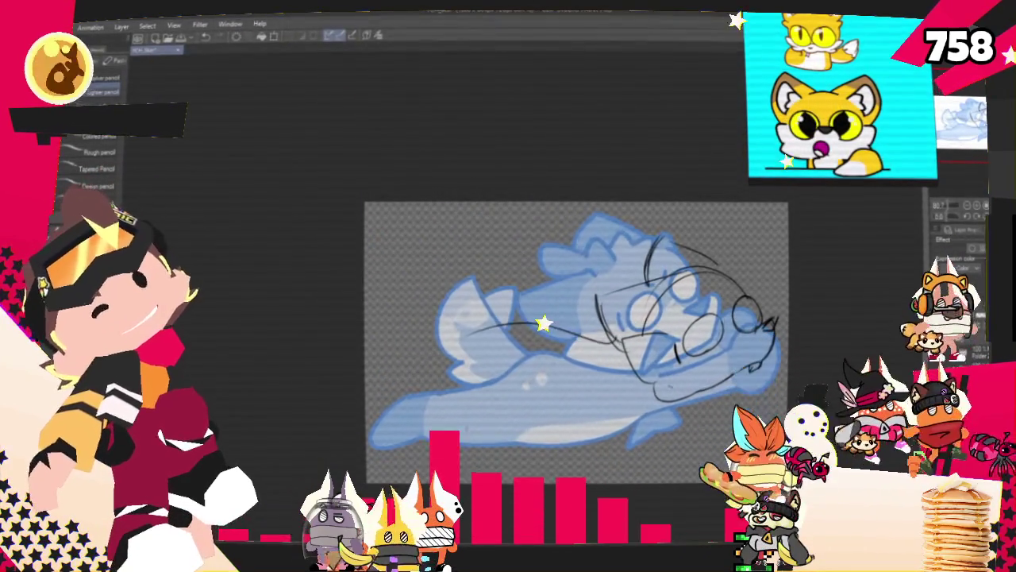
Undo the stray body line and sketch the body's left curve and lower outline
{"action": "key", "text": "ctrl+z"}
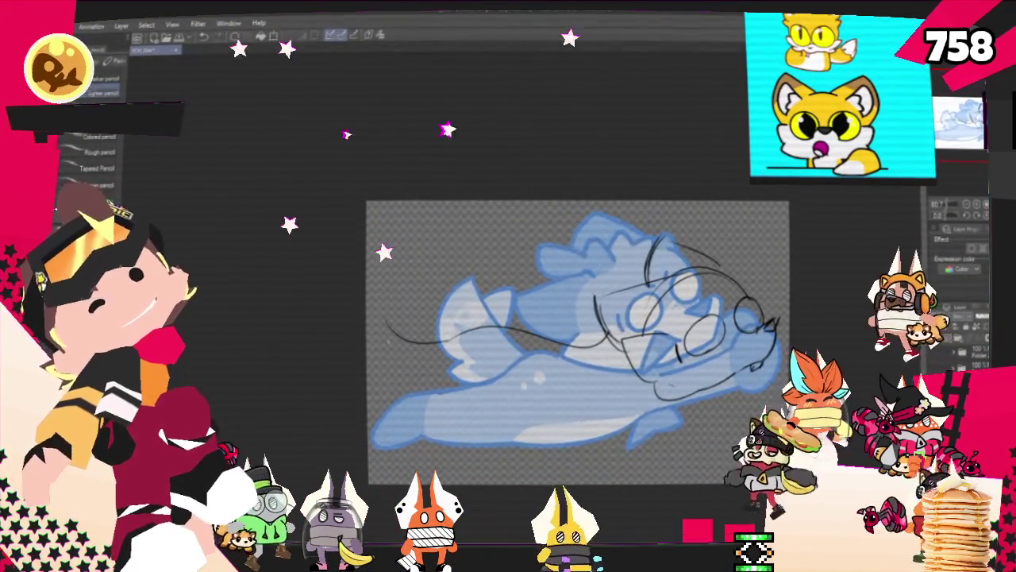
{"action": "mouse_move", "coordinate": [380, 316]}
{"action": "left_mouse_down"}
{"action": "mouse_move", "coordinate": [405, 411]}
{"action": "mouse_move", "coordinate": [580, 401]}
{"action": "left_mouse_up"}
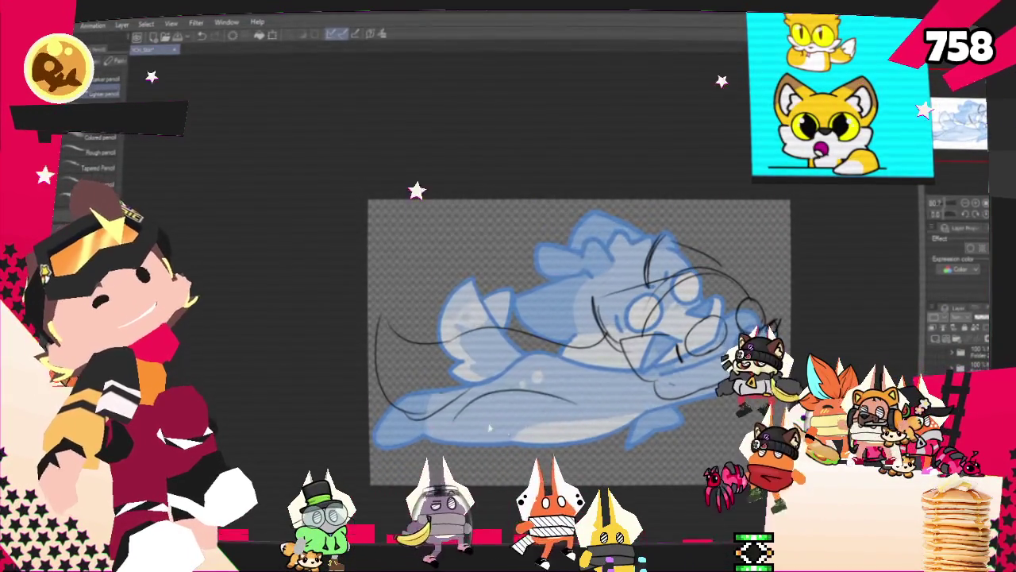
{"action": "left_click_drag", "start_coordinate": [460, 397], "coordinate": [566, 387]}
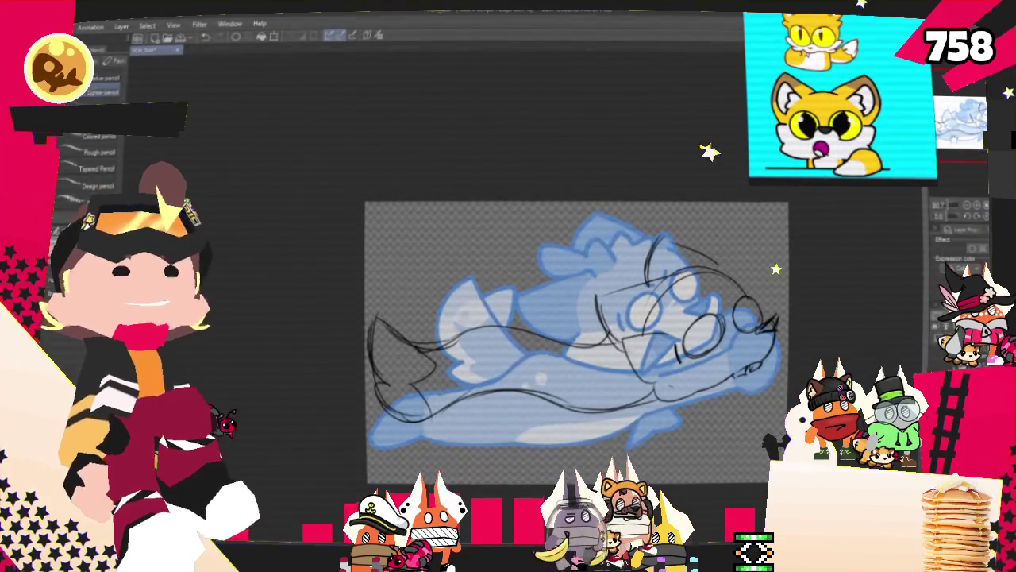
{"action": "mouse_move", "coordinate": [577, 341]}
{"action": "left_mouse_down"}
{"action": "mouse_move", "coordinate": [531, 332]}
{"action": "mouse_move", "coordinate": [541, 339]}
{"action": "left_mouse_up"}
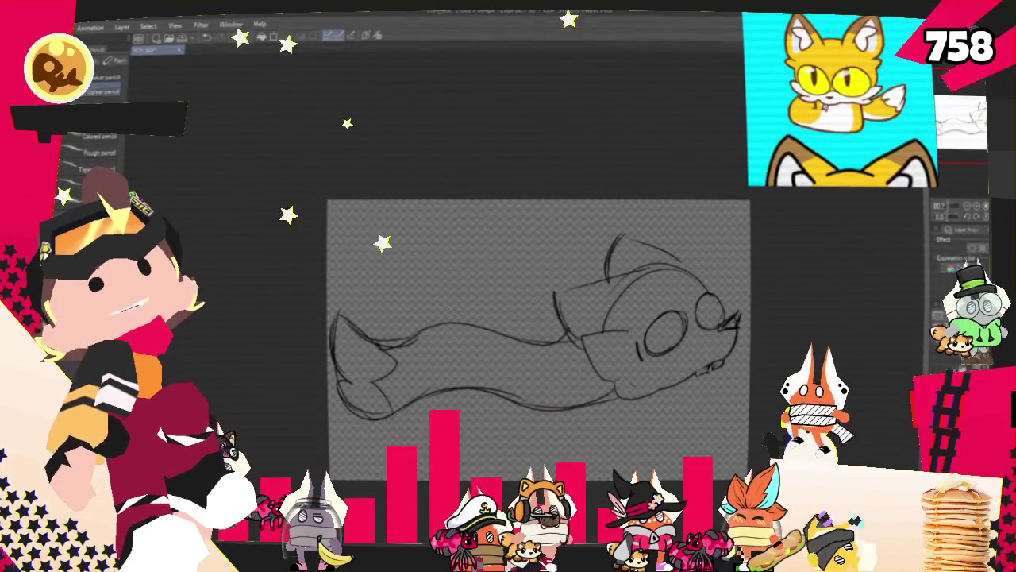
Switch to the inking pen, tint the rough layer blue, and ink a short hook near the eye
{"action": "key", "text": "p"}
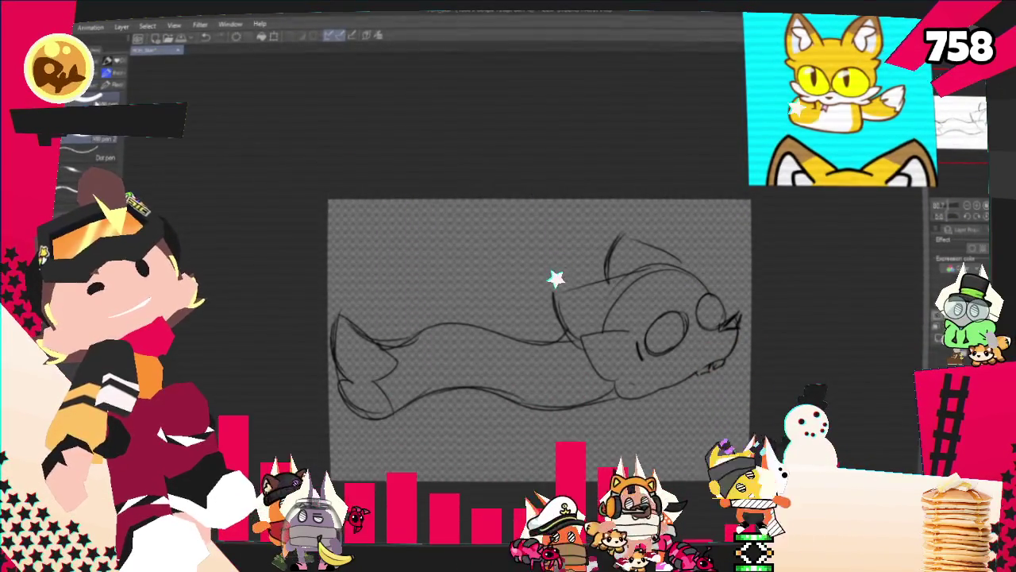
{"action": "left_click_drag", "start_coordinate": [667, 316], "coordinate": [665, 317]}
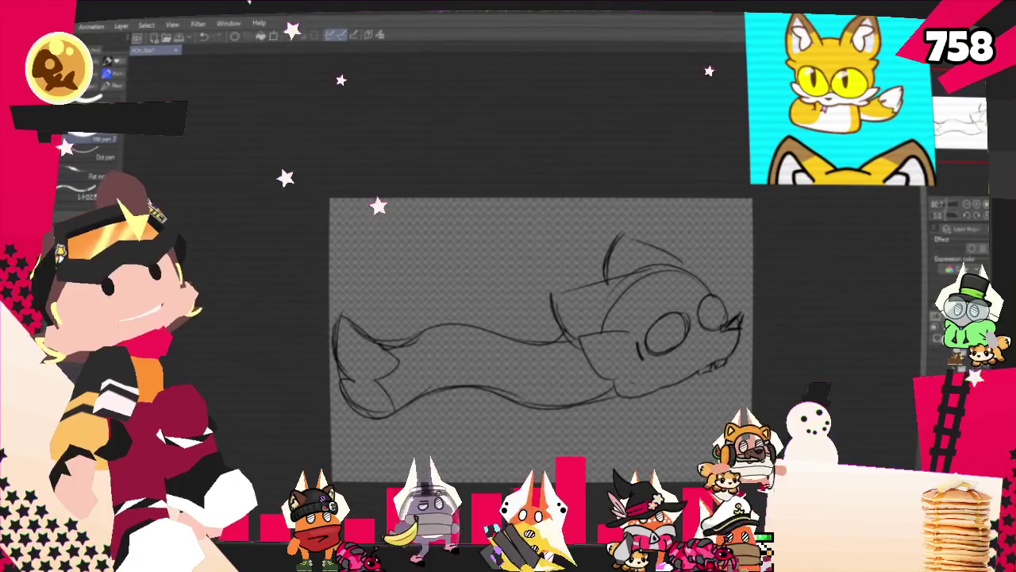
{"action": "left_click", "coordinate": [975, 248]}
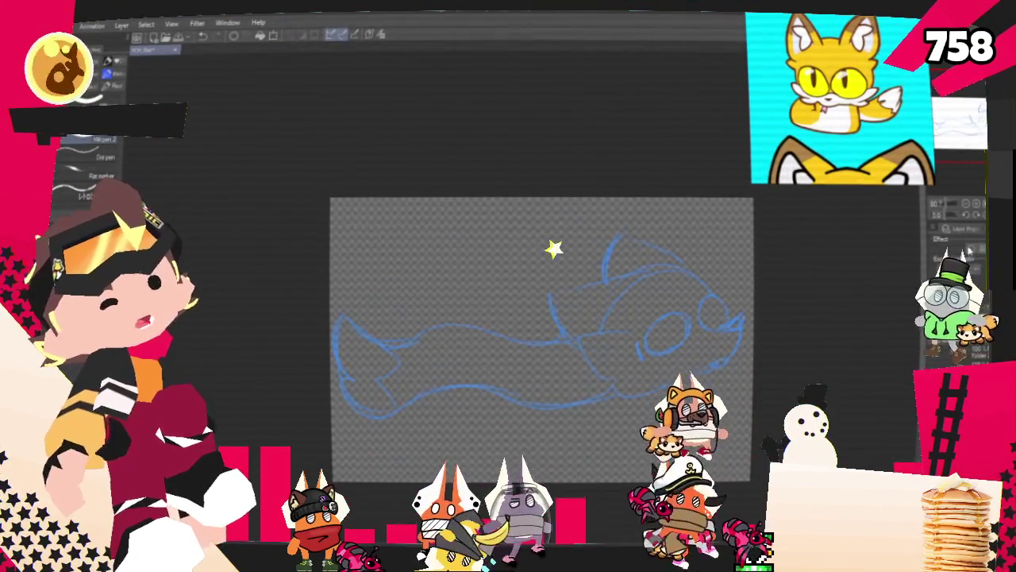
{"action": "scroll", "coordinate": [770, 334], "scroll_direction": "up", "scroll_amount": 2}
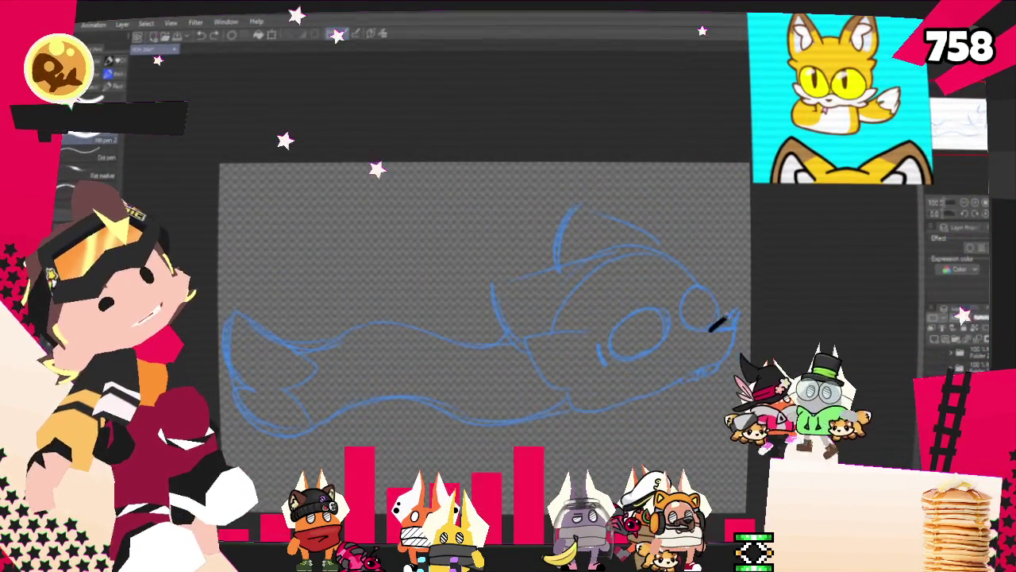
{"action": "left_click_drag", "start_coordinate": [710, 330], "coordinate": [730, 334]}
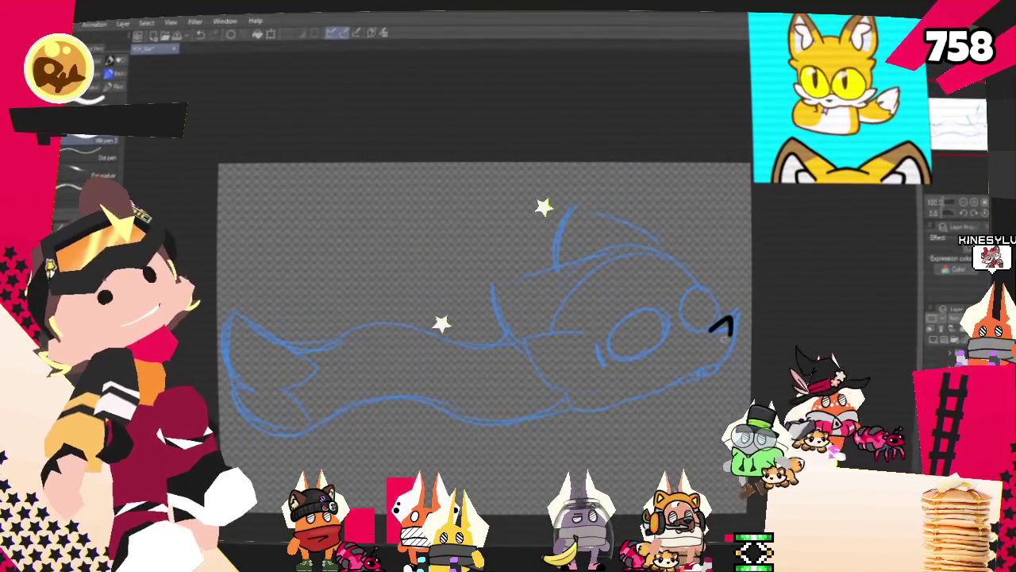
Redraw the snout mark as a caret shape, then ink a C-shaped stroke for the second eye
{"action": "key", "text": "ctrl+z"}
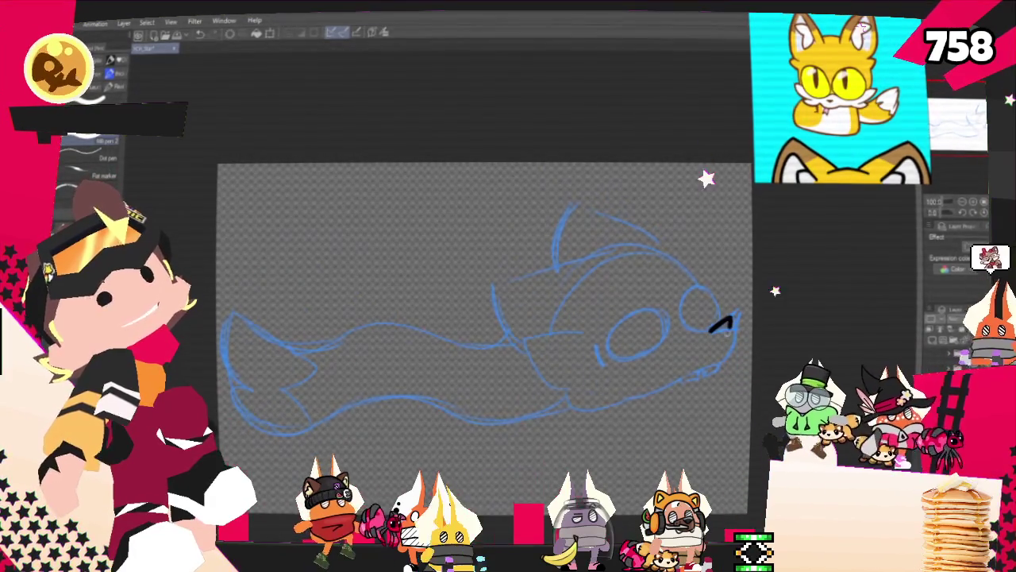
{"action": "mouse_move", "coordinate": [724, 319]}
{"action": "left_mouse_down"}
{"action": "mouse_move", "coordinate": [732, 330]}
{"action": "mouse_move", "coordinate": [711, 334]}
{"action": "left_mouse_up"}
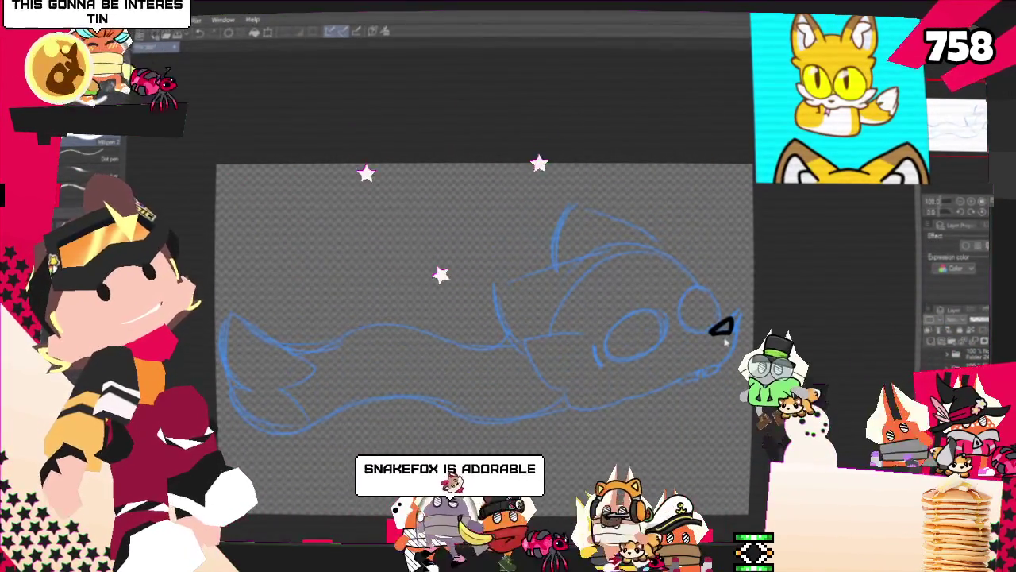
{"action": "key", "text": "ctrl+z"}
{"action": "key", "text": "ctrl+y"}
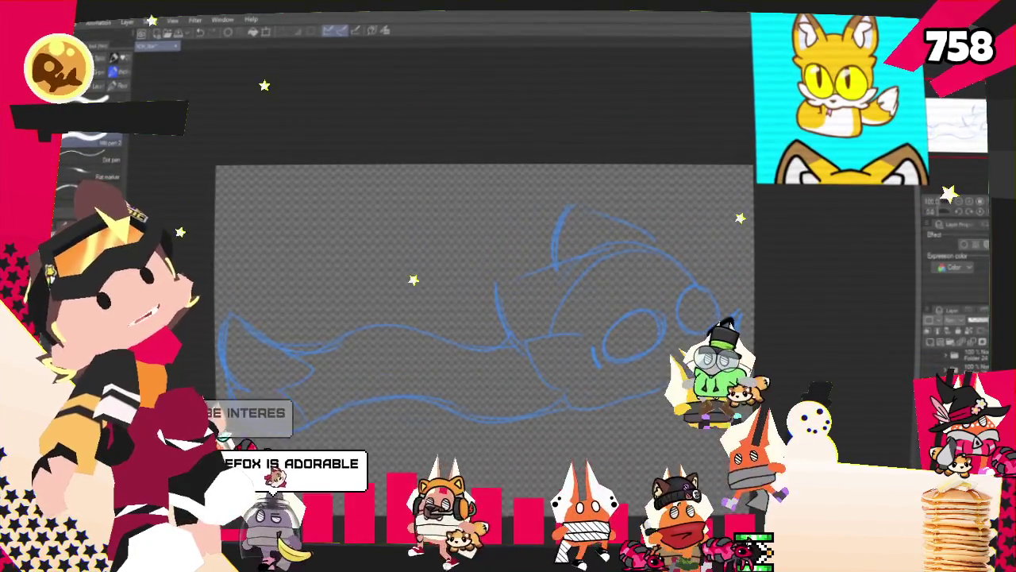
{"action": "key", "text": "ctrl+z"}
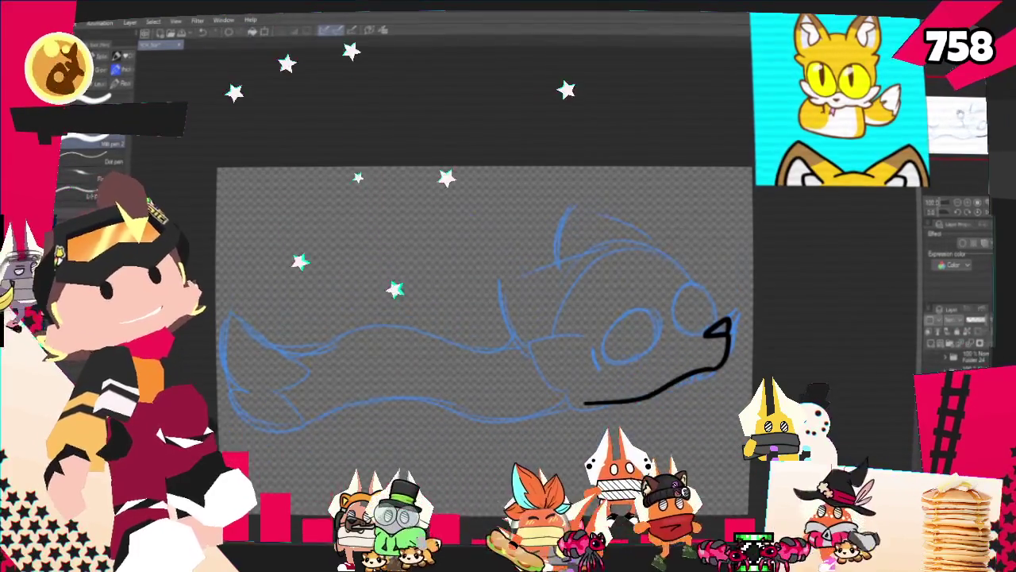
{"action": "scroll", "coordinate": [483, 302], "scroll_direction": "down", "scroll_amount": 3}
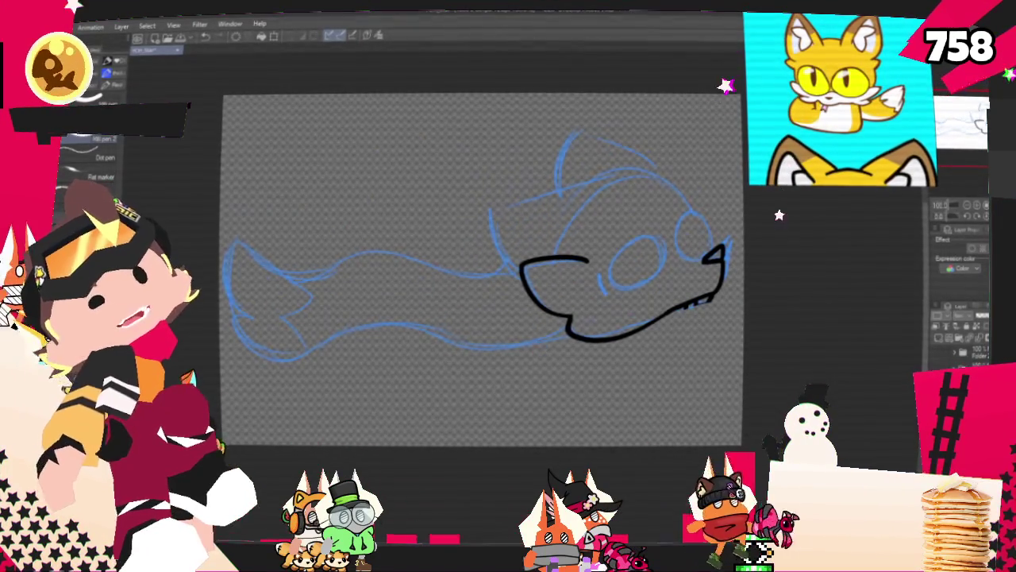
{"action": "left_click_drag", "start_coordinate": [476, 270], "coordinate": [451, 315]}
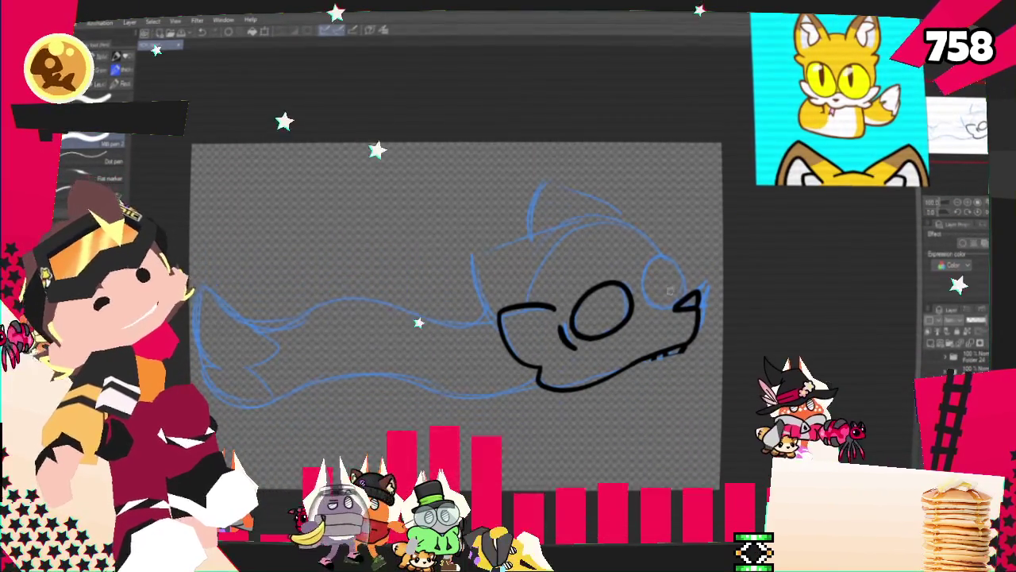
{"action": "left_click_drag", "start_coordinate": [673, 270], "coordinate": [675, 307]}
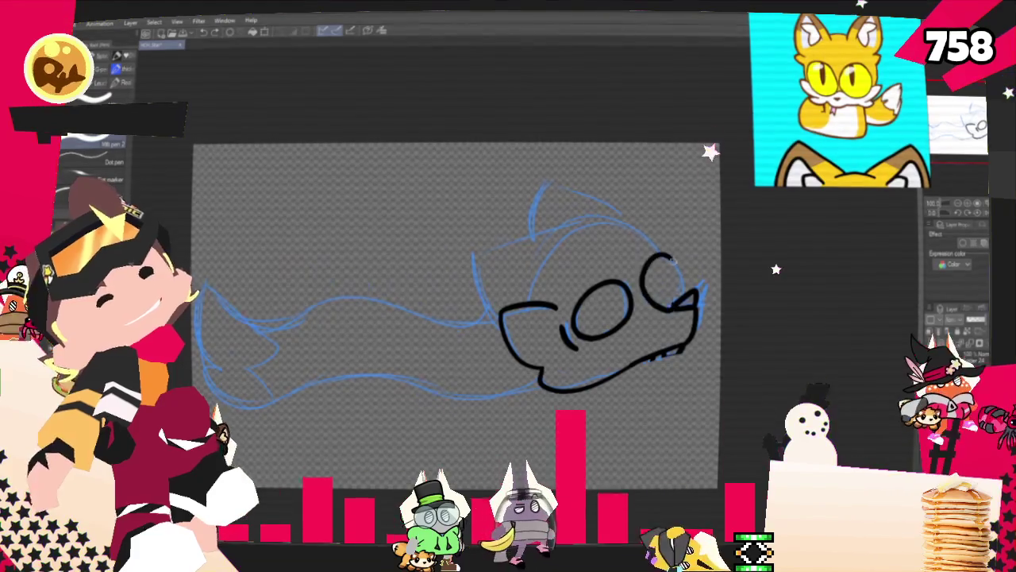
Close the second eye into an oval and ink the head-top line down its right side
{"action": "left_click_drag", "start_coordinate": [659, 256], "coordinate": [674, 308]}
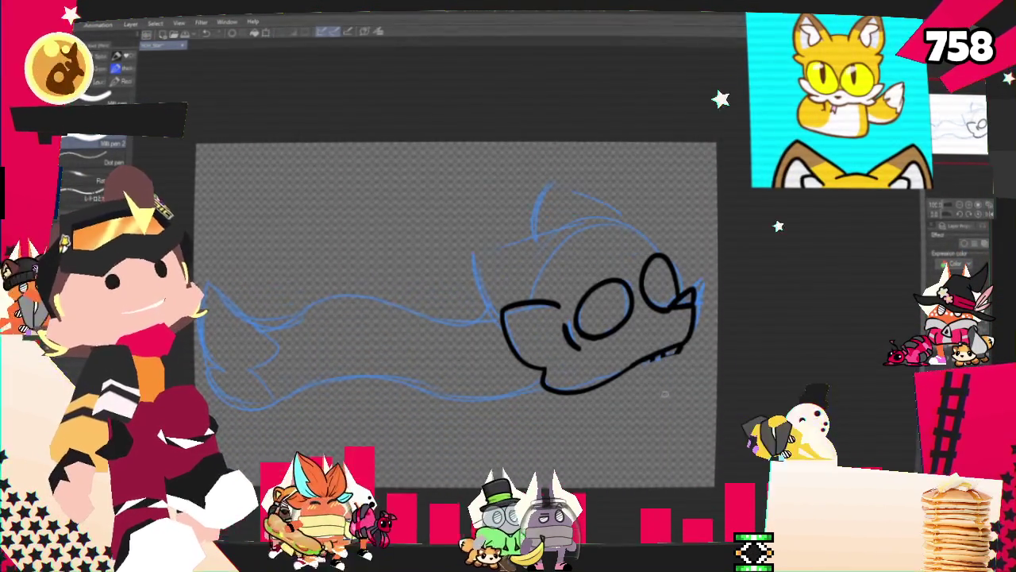
{"action": "left_click_drag", "start_coordinate": [453, 318], "coordinate": [443, 359]}
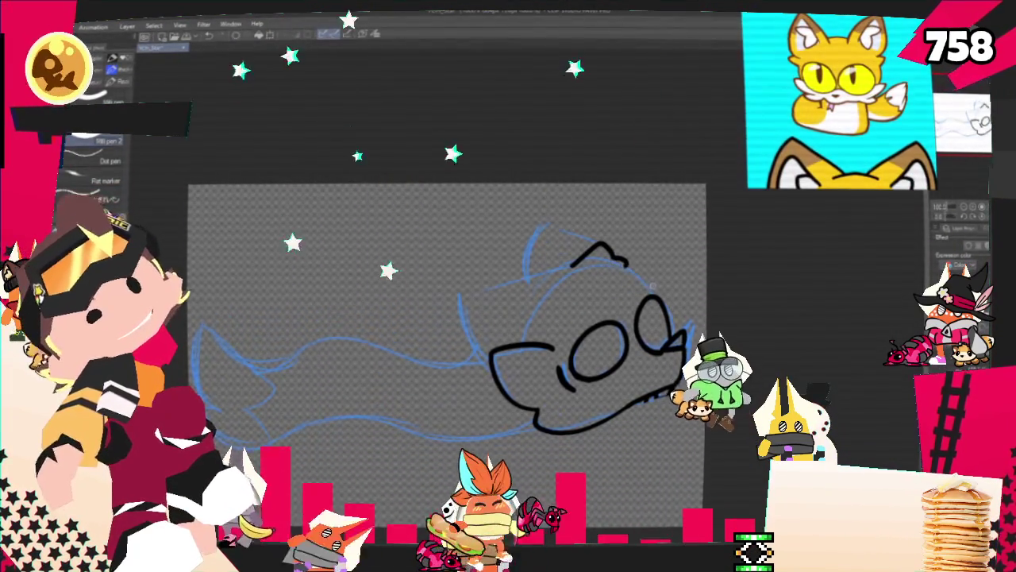
{"action": "left_click_drag", "start_coordinate": [627, 262], "coordinate": [657, 300]}
{"action": "left_click_drag", "start_coordinate": [628, 264], "coordinate": [656, 302]}
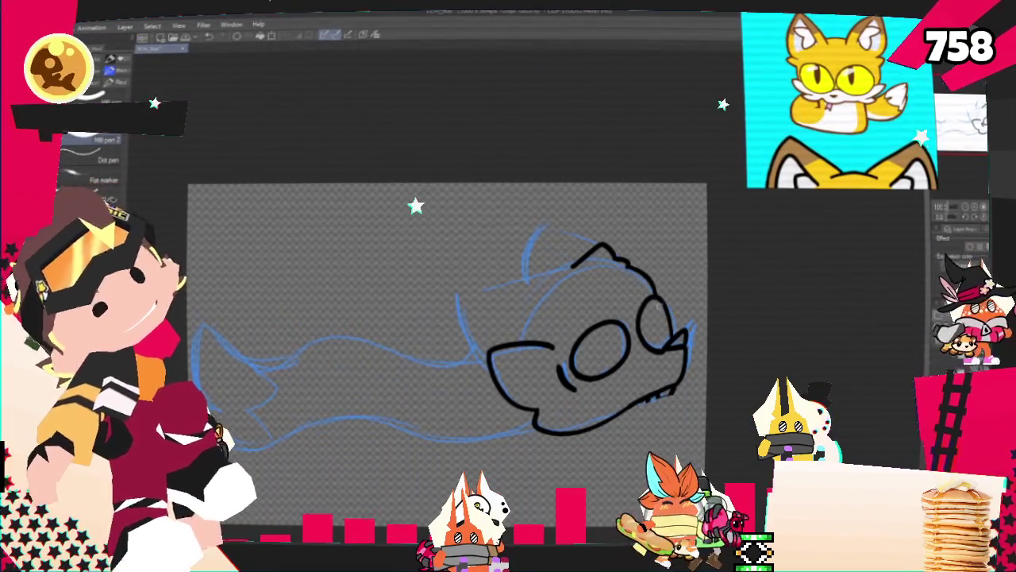
Ink the curve joining the head line to the lower outline, undoing the stray strokes
{"action": "left_click_drag", "start_coordinate": [576, 266], "coordinate": [468, 290]}
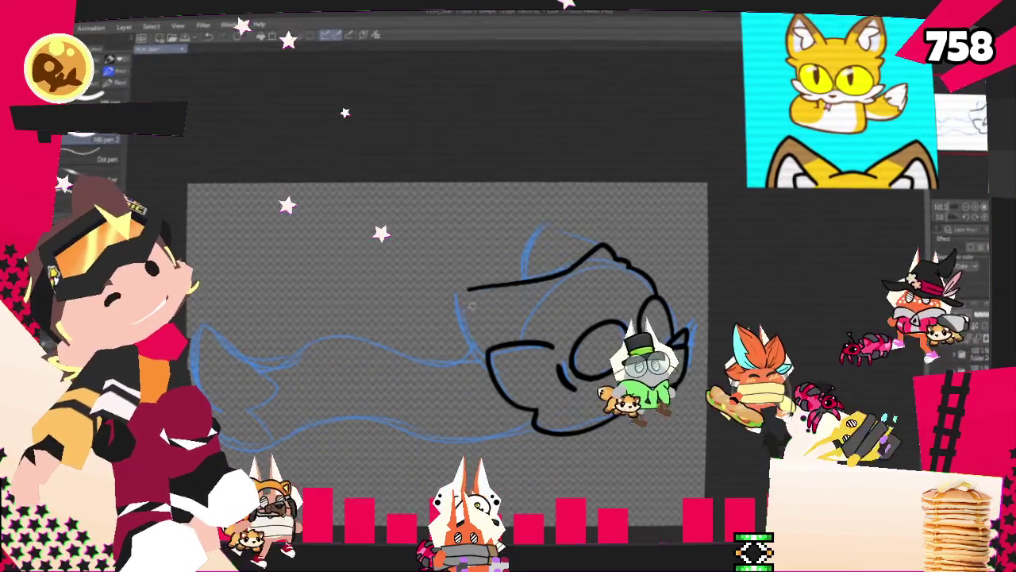
{"action": "key", "text": "ctrl+z"}
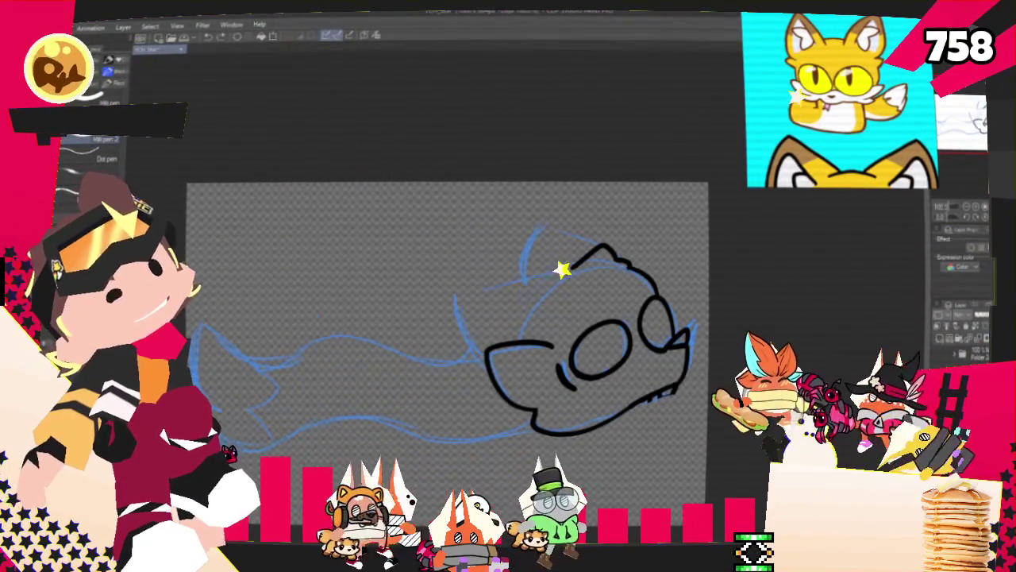
{"action": "left_click_drag", "start_coordinate": [603, 247], "coordinate": [475, 349]}
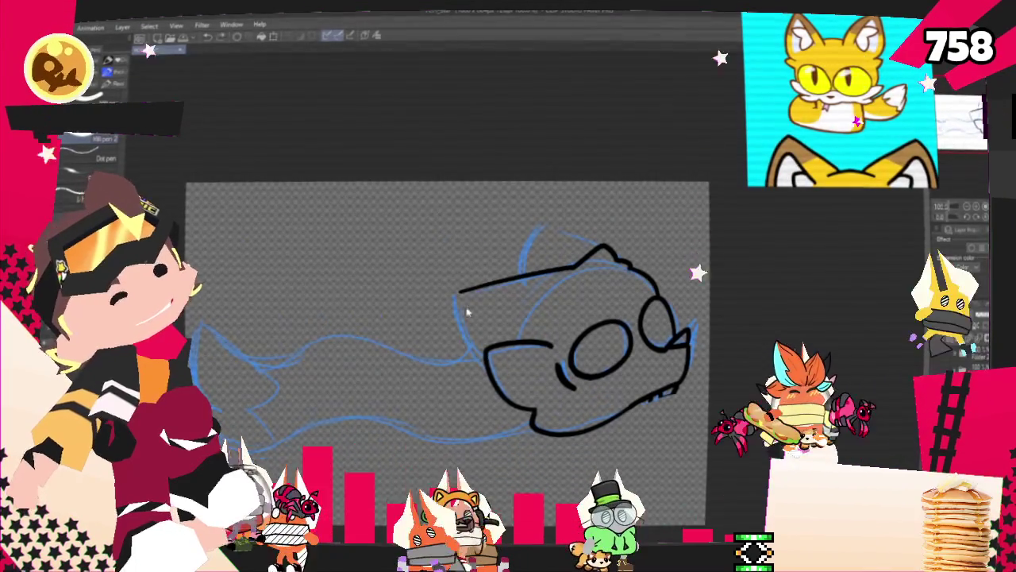
{"action": "key", "text": "ctrl+z"}
{"action": "left_click_drag", "start_coordinate": [464, 299], "coordinate": [477, 349]}
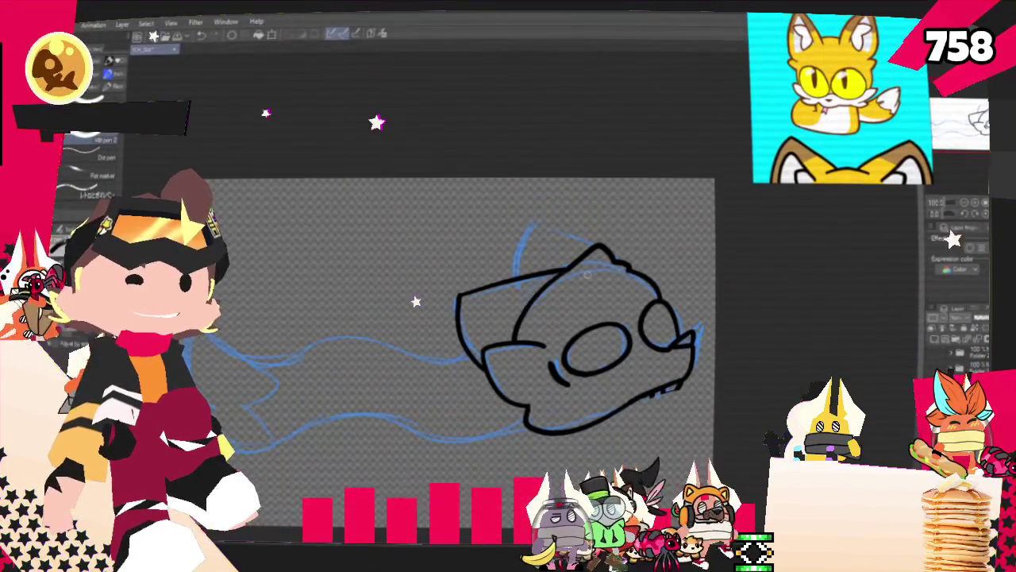
Trace the top of the head in black ink and pan the view right and up
{"action": "left_click_drag", "start_coordinate": [594, 239], "coordinate": [518, 274]}
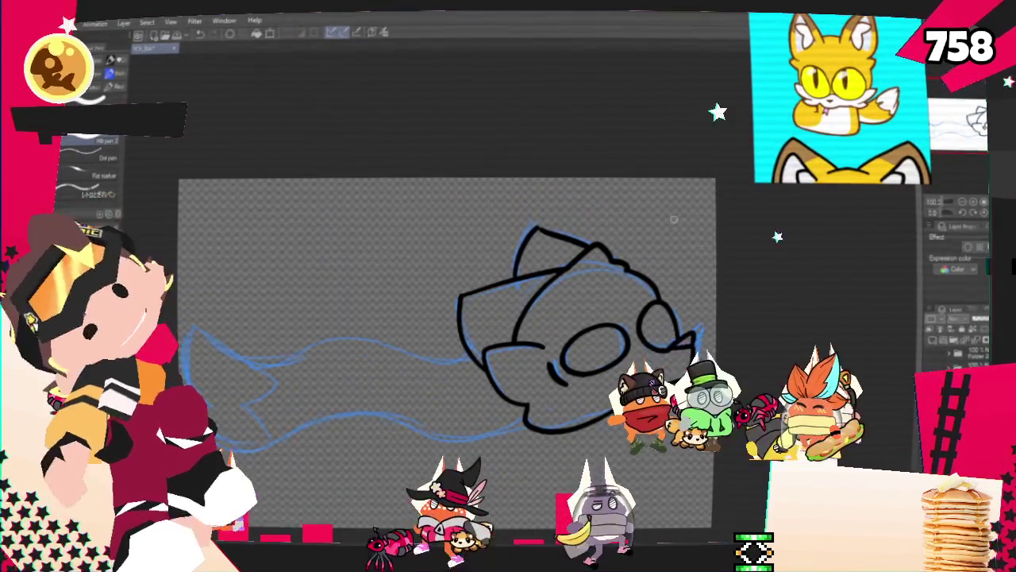
{"action": "mouse_move", "coordinate": [313, 352]}
{"action": "left_mouse_down"}
{"action": "mouse_move", "coordinate": [416, 316]}
{"action": "mouse_move", "coordinate": [448, 313]}
{"action": "mouse_move", "coordinate": [432, 333]}
{"action": "mouse_move", "coordinate": [461, 319]}
{"action": "left_mouse_up"}
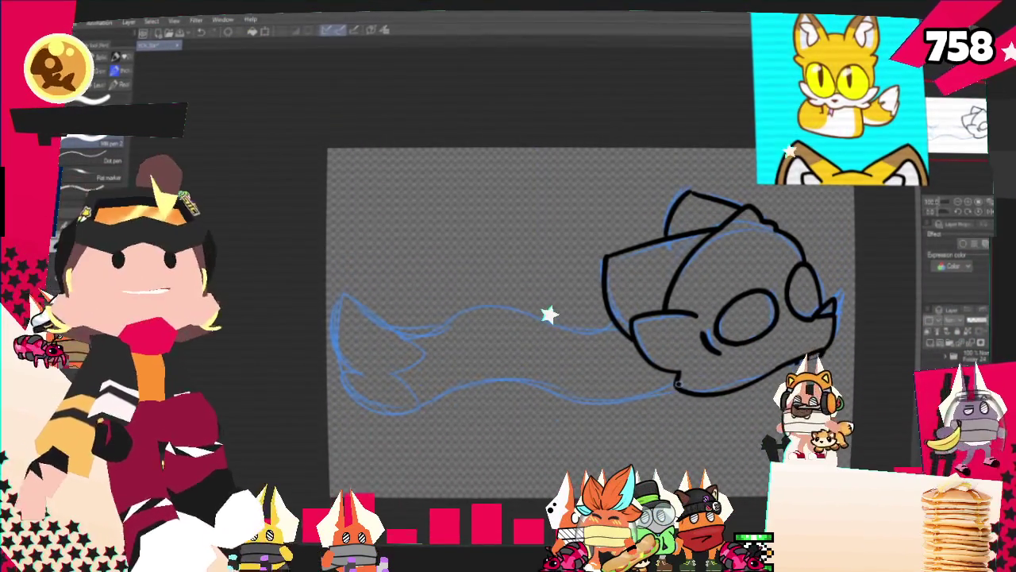
Ink the head's lower edge, the tail outline, and the upper body line up to the head
{"action": "left_click_drag", "start_coordinate": [673, 392], "coordinate": [631, 397]}
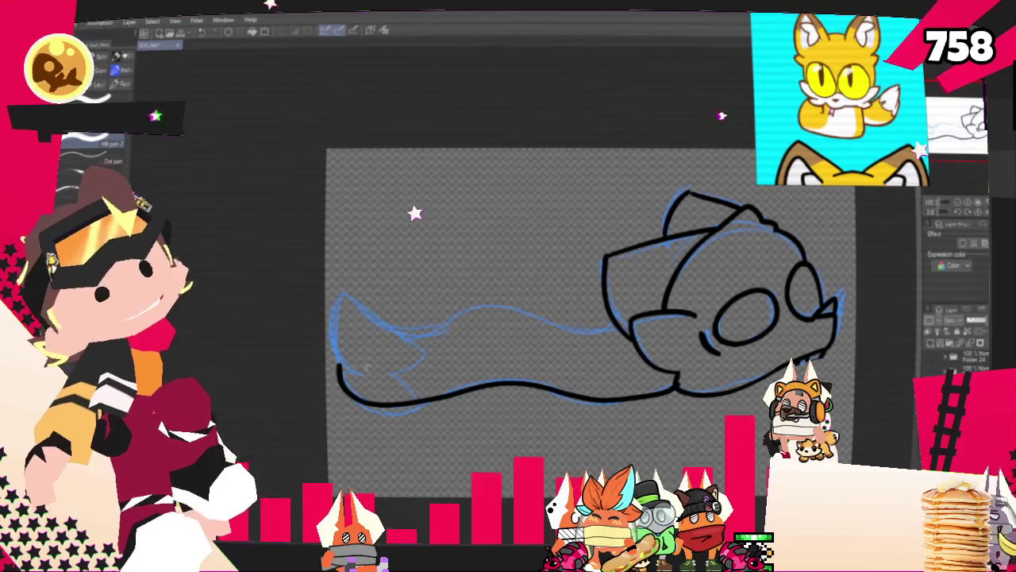
{"action": "mouse_move", "coordinate": [338, 366]}
{"action": "left_mouse_down"}
{"action": "mouse_move", "coordinate": [340, 286]}
{"action": "mouse_move", "coordinate": [396, 330]}
{"action": "left_mouse_up"}
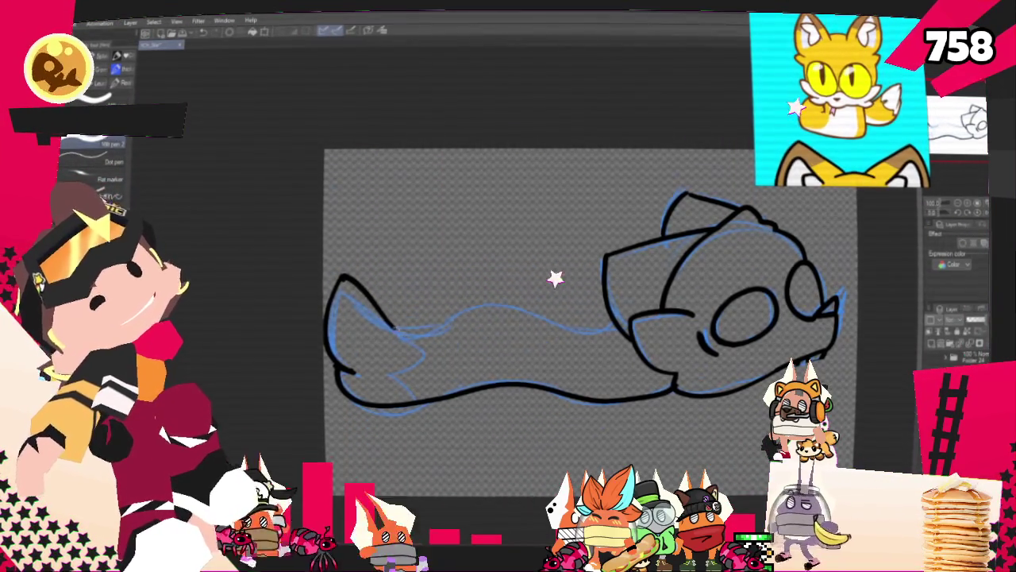
{"action": "left_click_drag", "start_coordinate": [389, 325], "coordinate": [612, 324]}
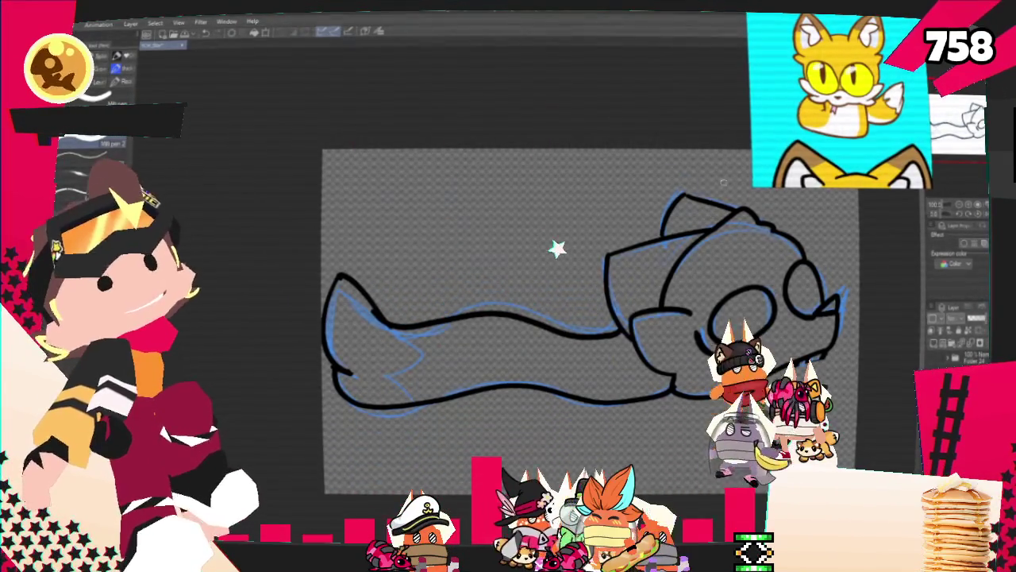
{"action": "key", "text": "ctrl+z"}
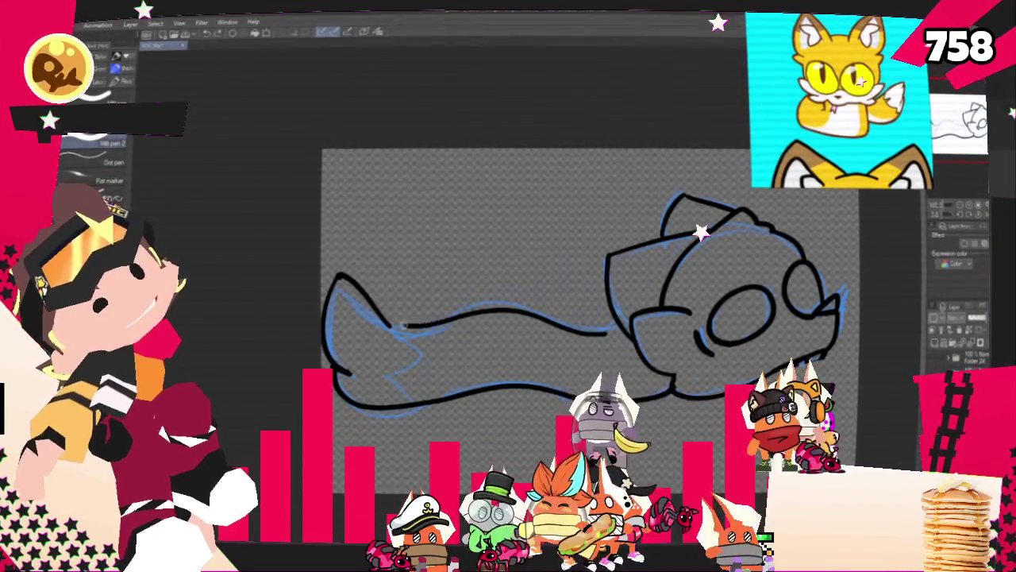
{"action": "left_click_drag", "start_coordinate": [413, 326], "coordinate": [627, 334]}
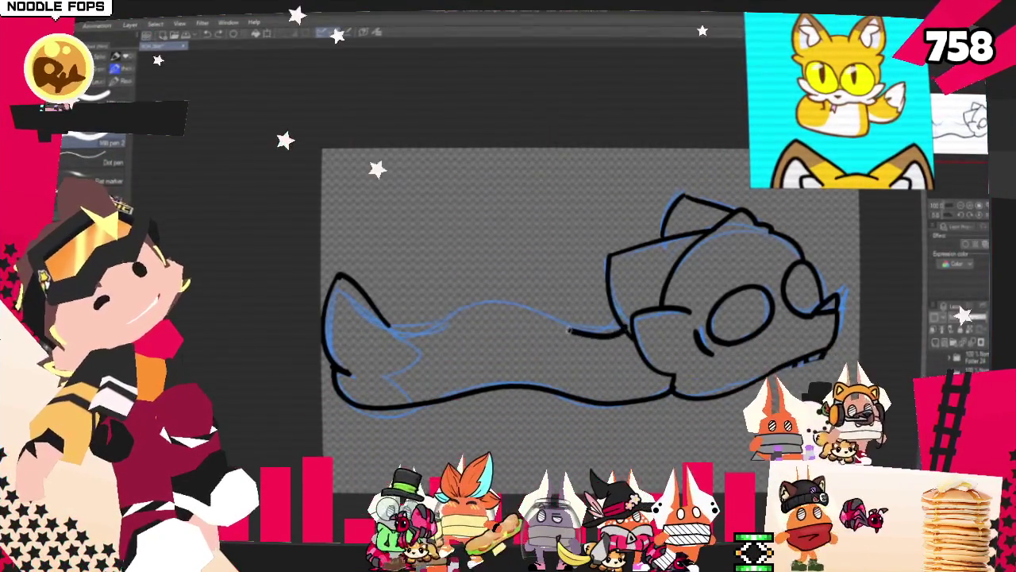
{"action": "key", "text": "ctrl+z"}
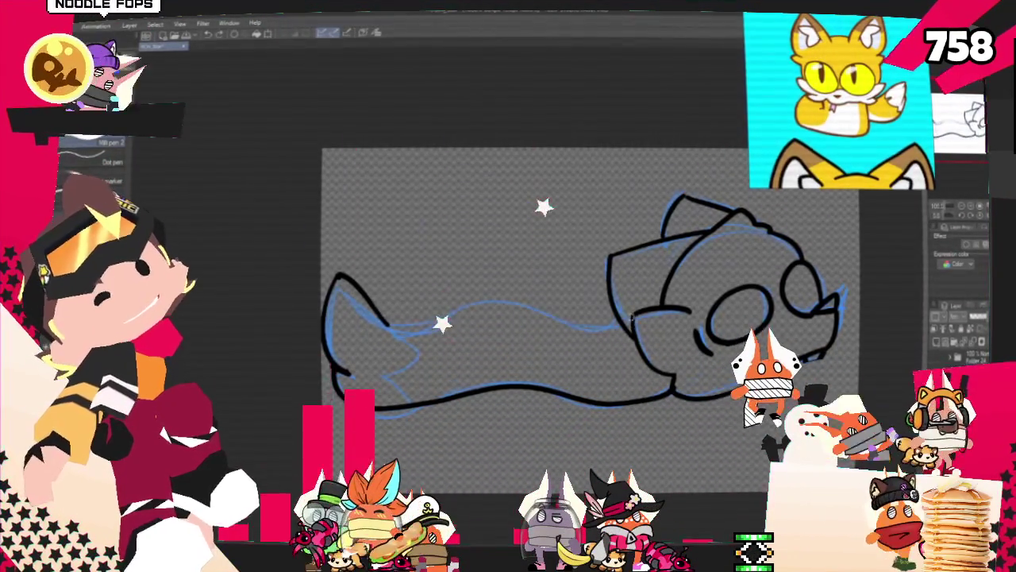
{"action": "left_click_drag", "start_coordinate": [385, 325], "coordinate": [627, 318]}
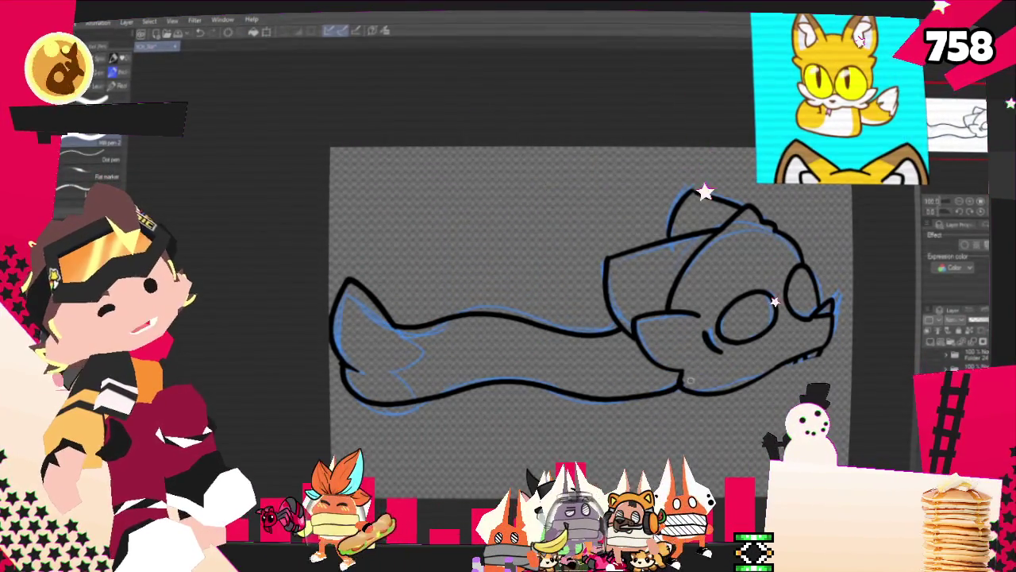
Hide the blue rough sketch layer so only the black line art of the lying character shows
{"action": "mouse_move", "coordinate": [592, 322]}
{"action": "left_mouse_down"}
{"action": "mouse_move", "coordinate": [545, 360]}
{"action": "mouse_move", "coordinate": [502, 365]}
{"action": "left_mouse_up"}
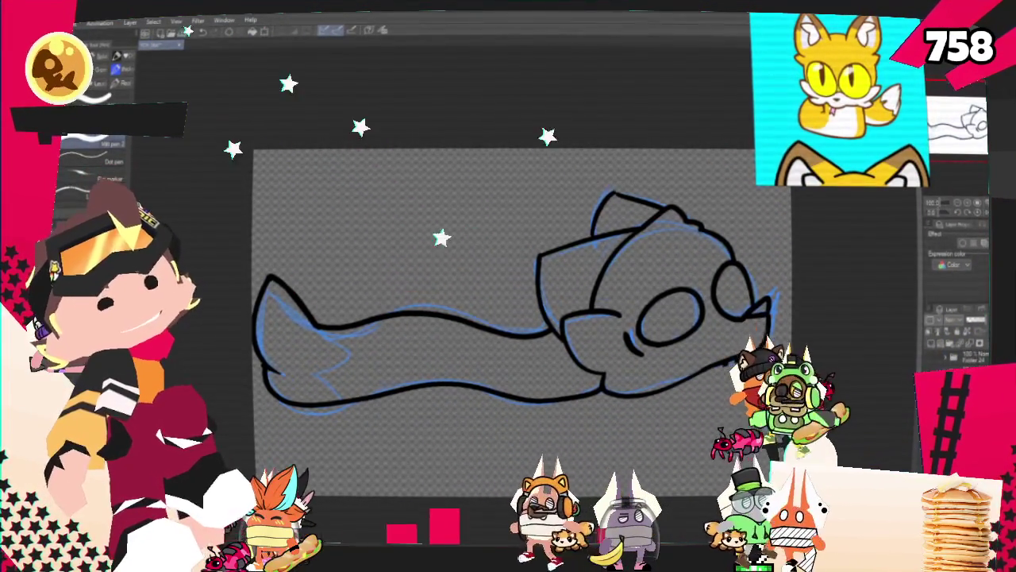
{"action": "left_click", "coordinate": [935, 346]}
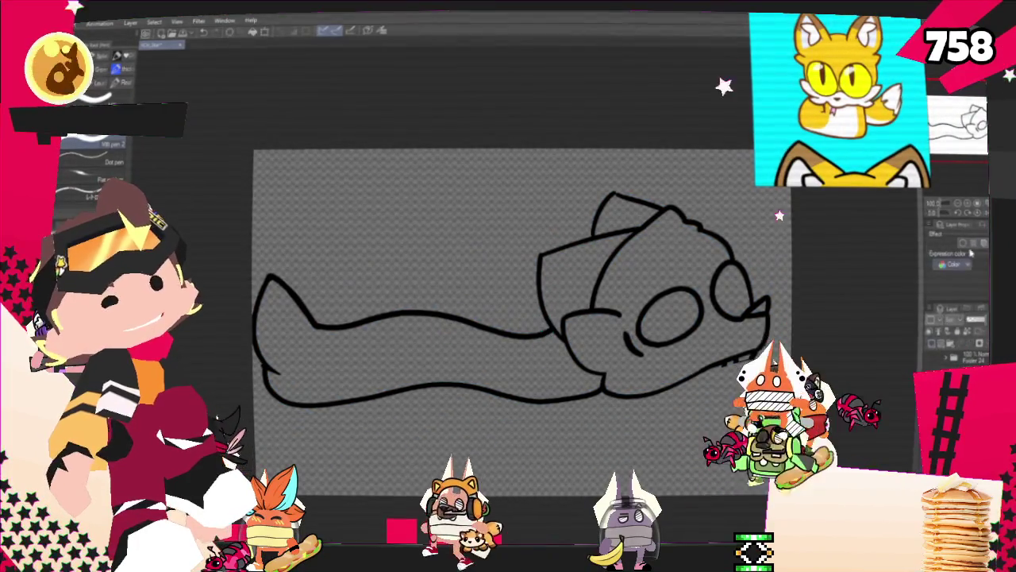